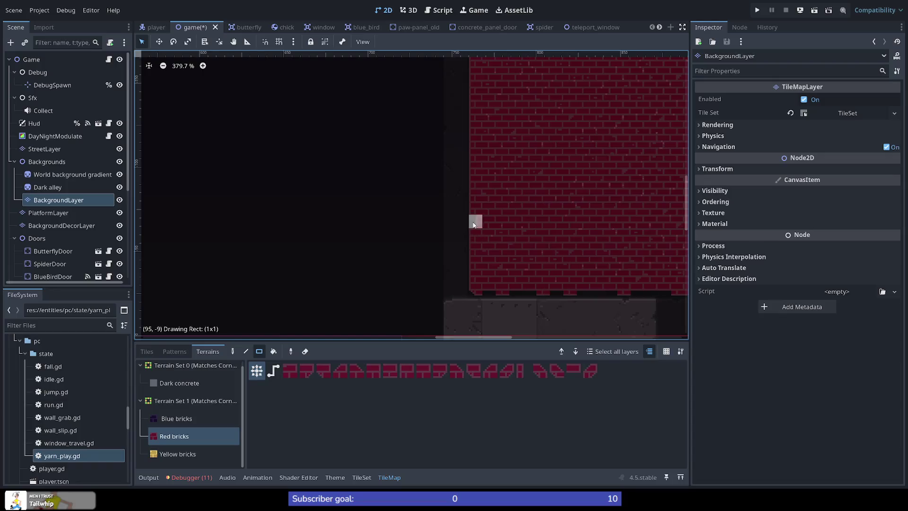
Turn the slanted red brick piece at the wall's base into a flat ledge tile
click(470, 220)
click(470, 220)
scroll(213, 197, down, 5)
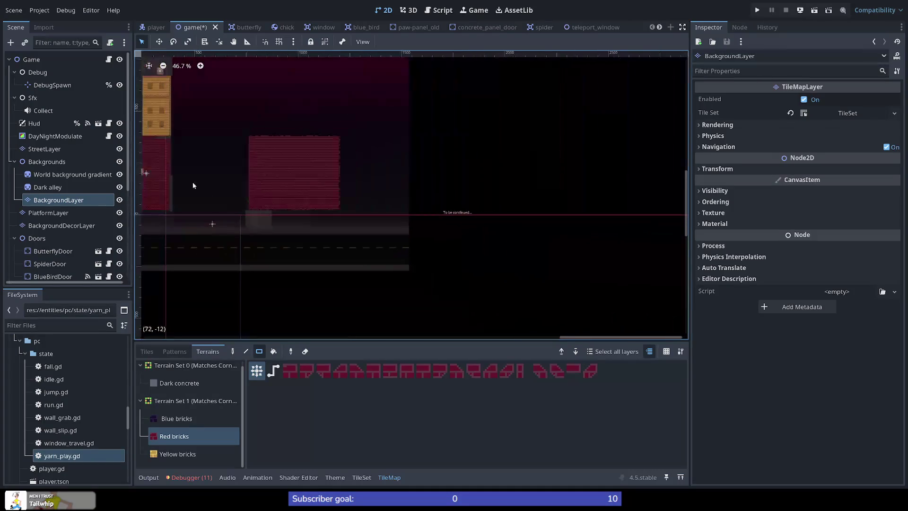
scroll(179, 153, up, 5)
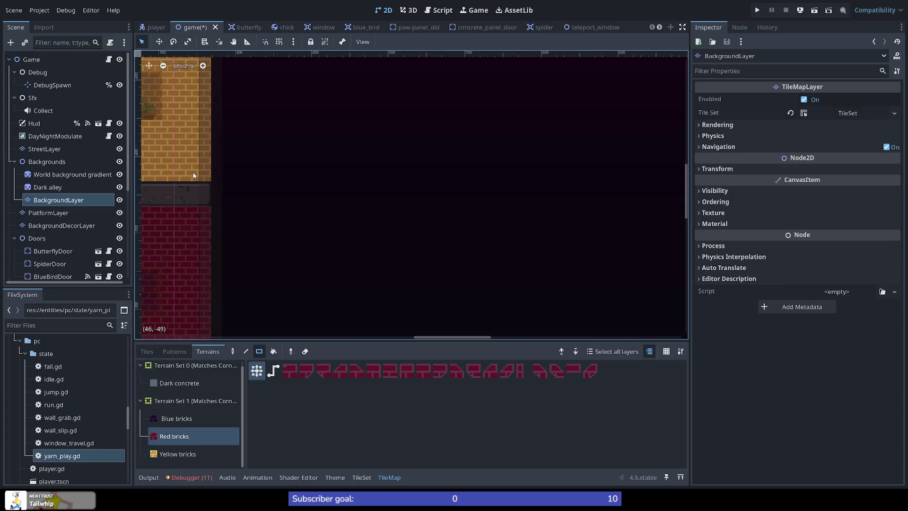
scroll(191, 177, down, 5)
scroll(512, 257, up, 2)
scroll(513, 257, up, 3)
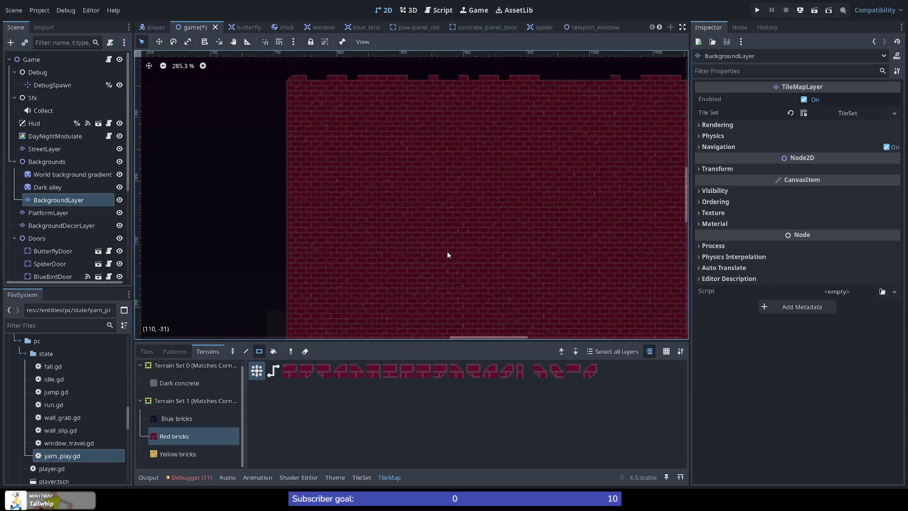
scroll(344, 247, down, 5)
scroll(330, 274, down, 2)
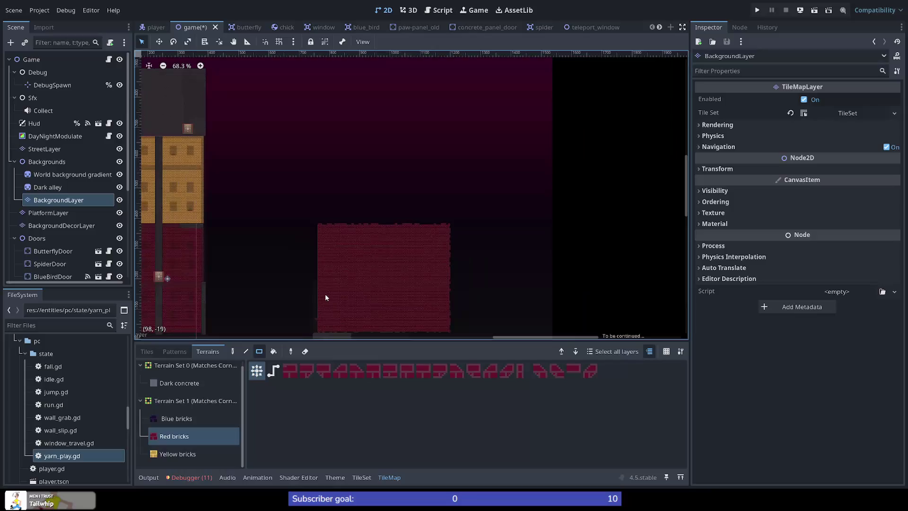
scroll(331, 284, up, 1)
scroll(326, 265, down, 1)
scroll(322, 329, up, 7)
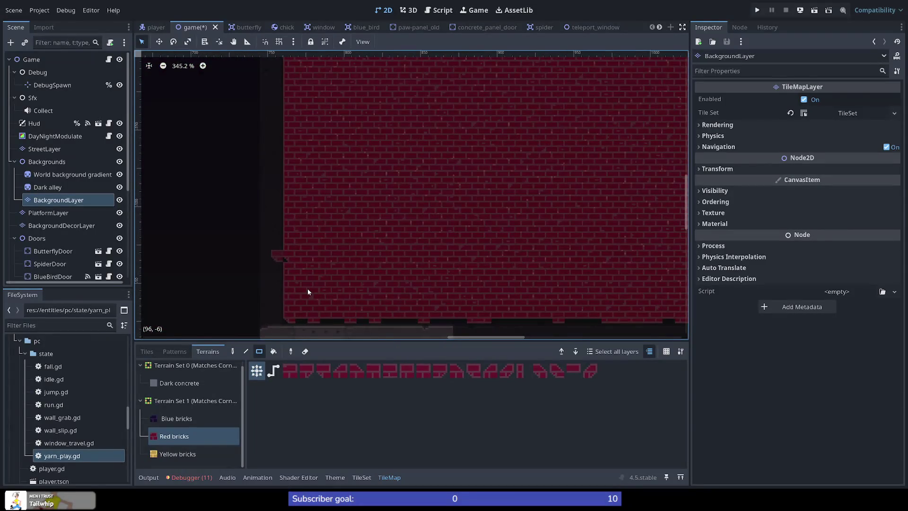
Paint Red bricks along the wall's bottom row, filling the dark gaps and touching up single tiles
mouse_move(286, 259)
mouse_down()
mouse_move(288, 271)
mouse_move(278, 264)
mouse_move(284, 256)
mouse_move(290, 289)
mouse_move(286, 269)
mouse_move(290, 280)
mouse_up()
drag(294, 321, 483, 324)
mouse_move(419, 322)
mouse_down()
mouse_move(350, 306)
mouse_move(424, 317)
mouse_move(364, 320)
mouse_move(392, 322)
mouse_up()
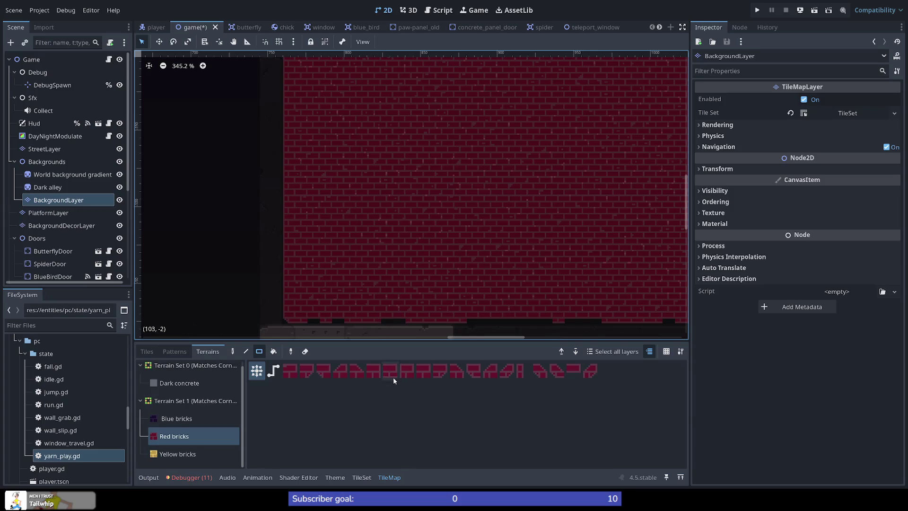
drag(314, 319, 395, 325)
drag(481, 324, 599, 322)
drag(476, 318, 490, 318)
drag(496, 317, 502, 322)
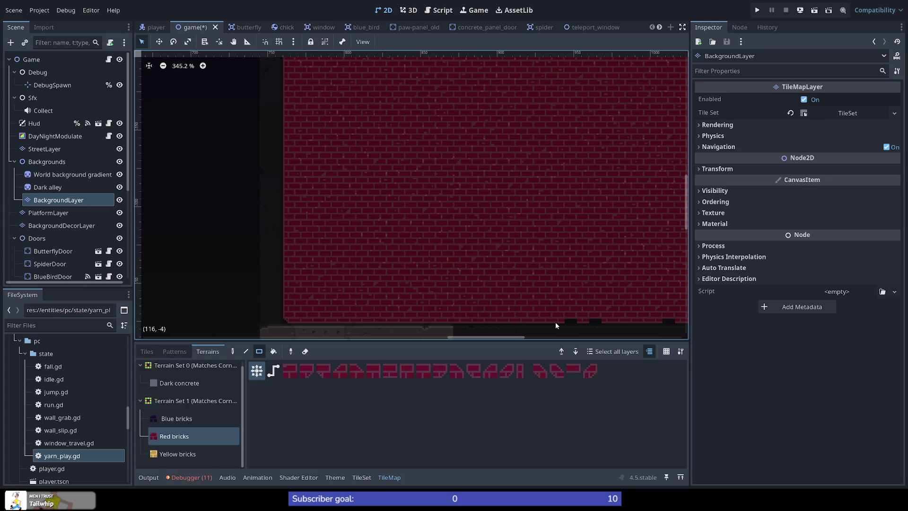
drag(590, 321, 595, 320)
Repaint the wall's bottom brick row and fill its dark notch with Red bricks
scroll(574, 301, down, 5)
scroll(574, 302, down, 1)
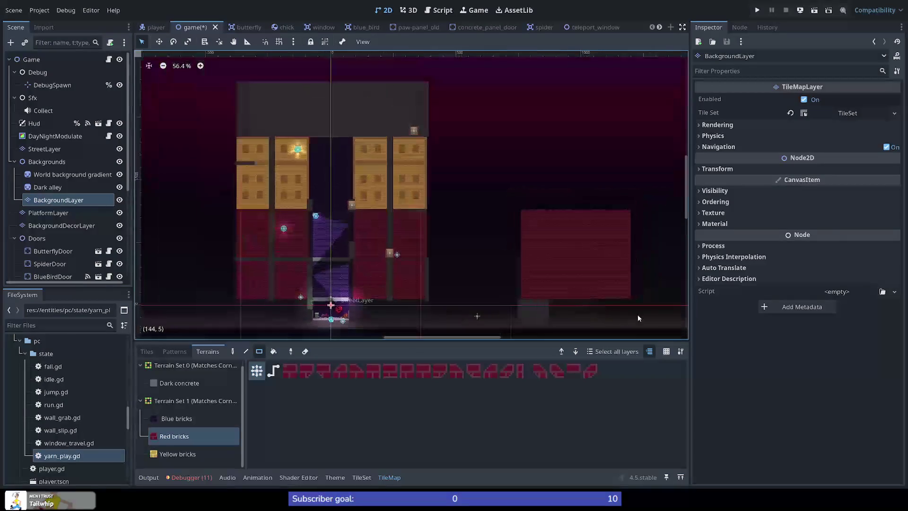
scroll(646, 301, up, 6)
drag(288, 279, 509, 277)
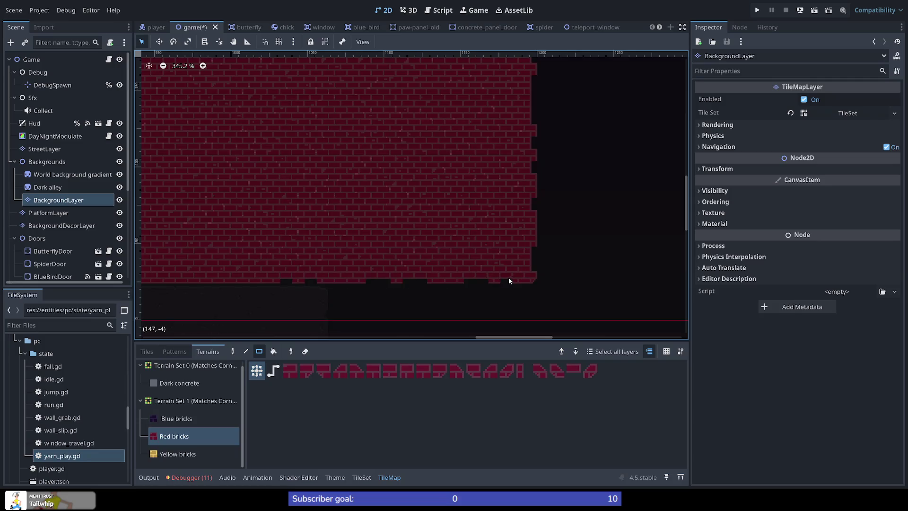
click(419, 276)
click(376, 278)
click(286, 279)
Fill the lower, middle and upper notches along the wall's right edge with Red bricks
click(534, 263)
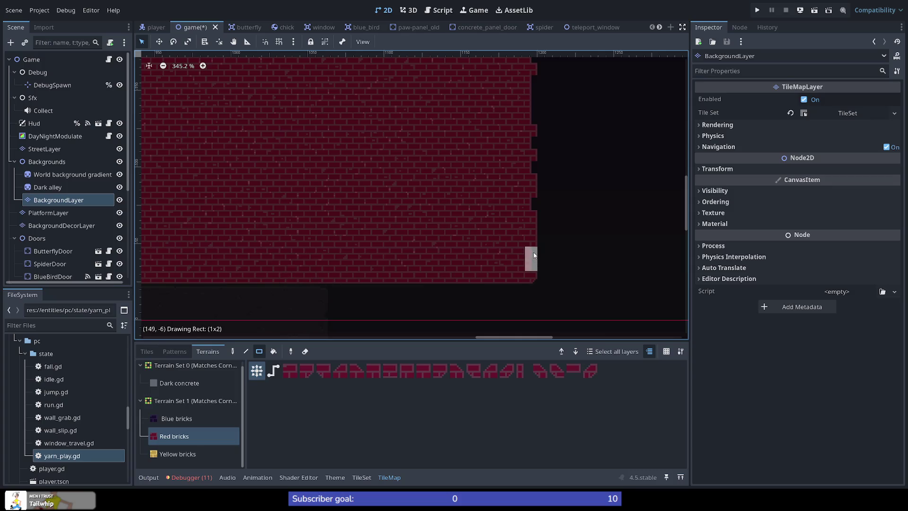
click(532, 260)
click(531, 167)
drag(532, 75, 532, 121)
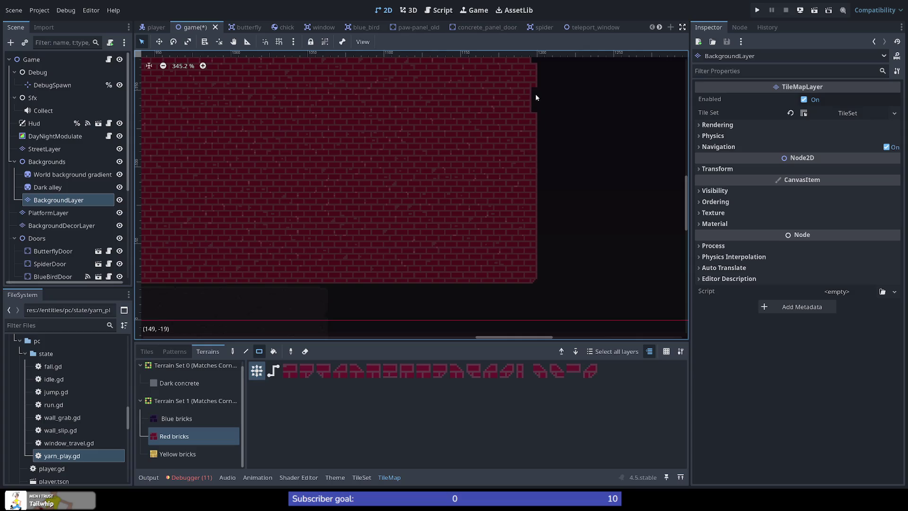
click(534, 92)
Review the squared-off wall and ground, then select PlatformLayer in the Scene tree
scroll(552, 91, down, 3)
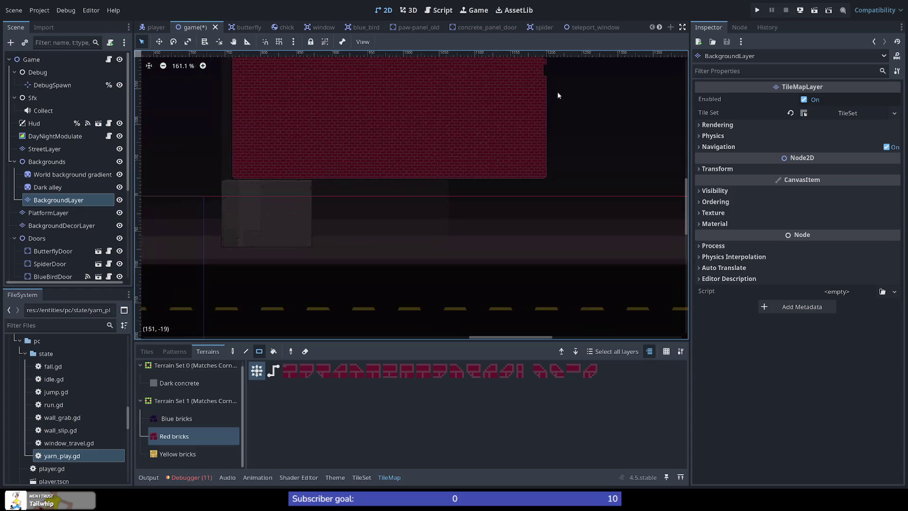
drag(560, 77, 512, 166)
scroll(487, 203, down, 3)
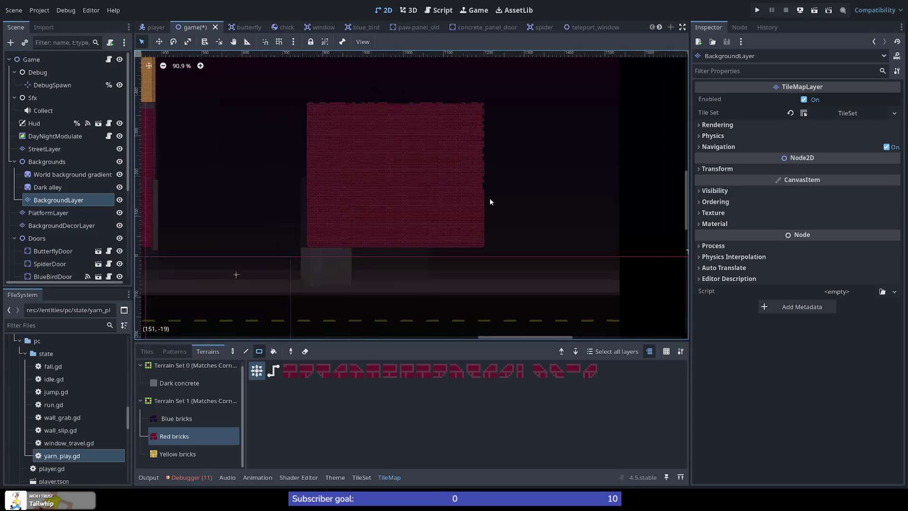
scroll(361, 253, up, 2)
scroll(362, 251, down, 4)
scroll(364, 259, up, 1)
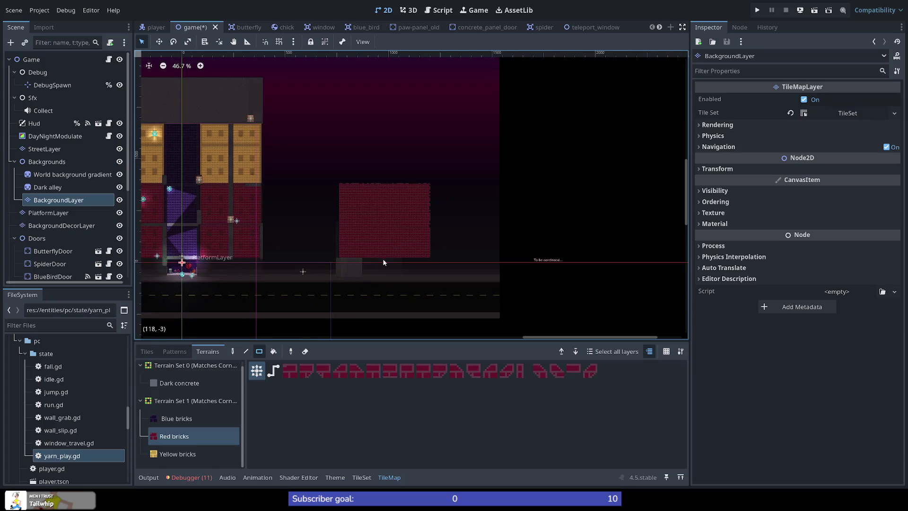
scroll(379, 257, up, 4)
scroll(366, 270, up, 1)
scroll(365, 255, down, 2)
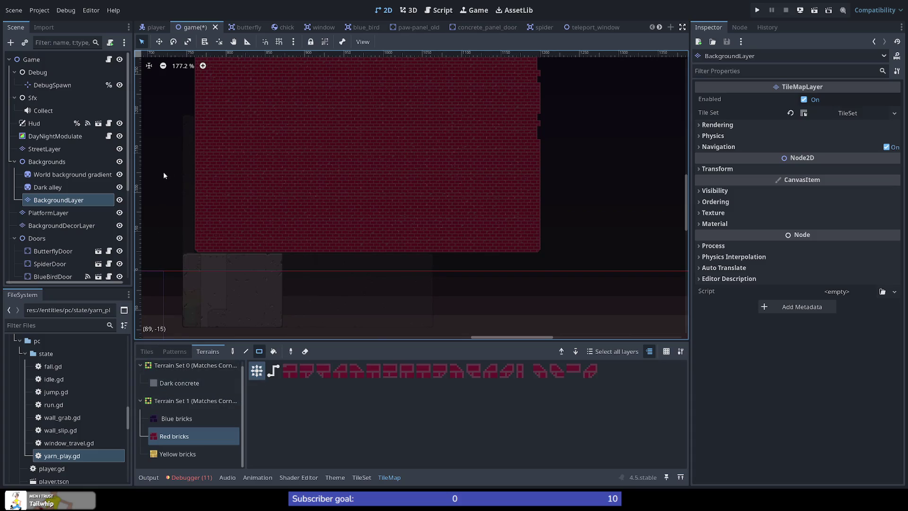
scroll(160, 176, down, 7)
scroll(160, 175, up, 6)
scroll(168, 175, up, 3)
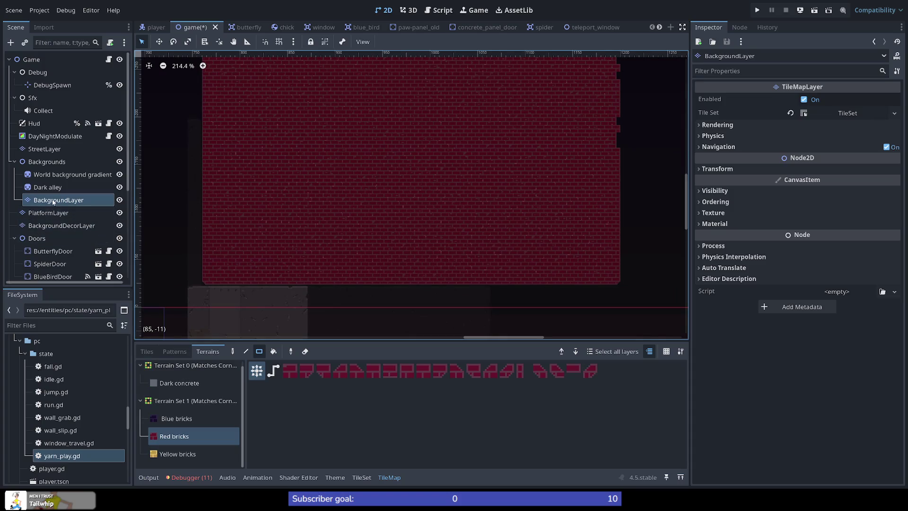
click(59, 213)
Check the PlatformLayer's Concrete terrain, then switch editing to BackgroundDecorLayer
scroll(293, 253, down, 8)
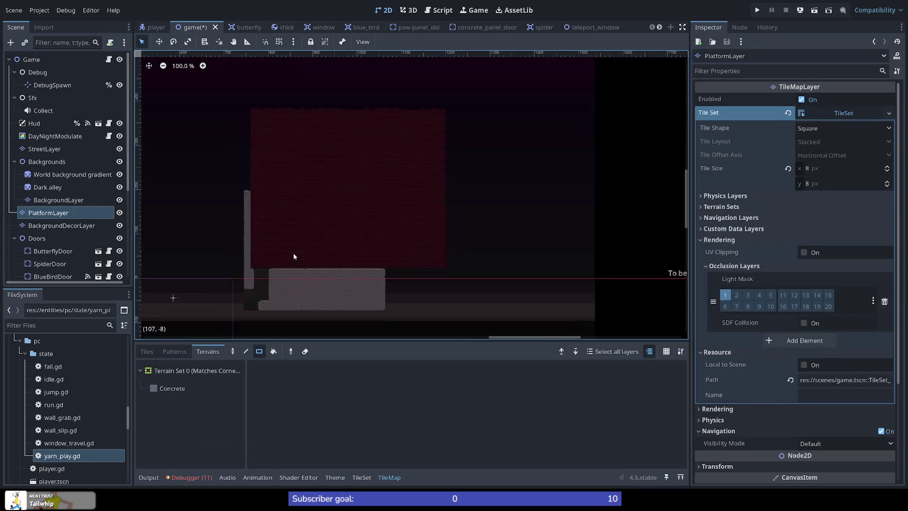
scroll(278, 259, down, 5)
scroll(235, 256, up, 5)
scroll(239, 258, up, 5)
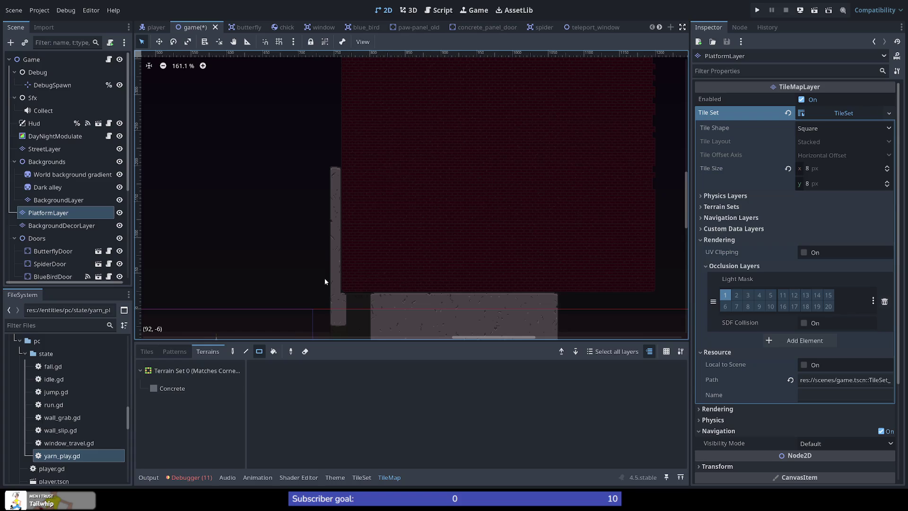
click(217, 387)
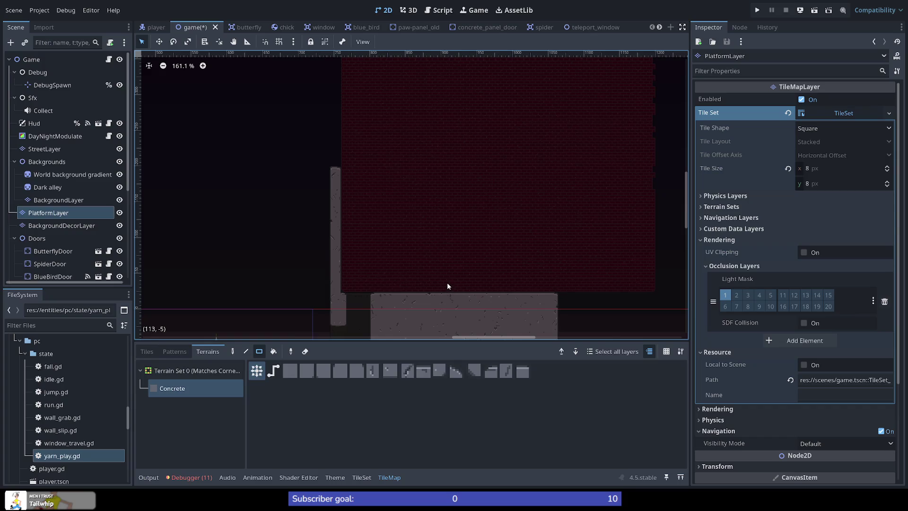
scroll(438, 276, down, 1)
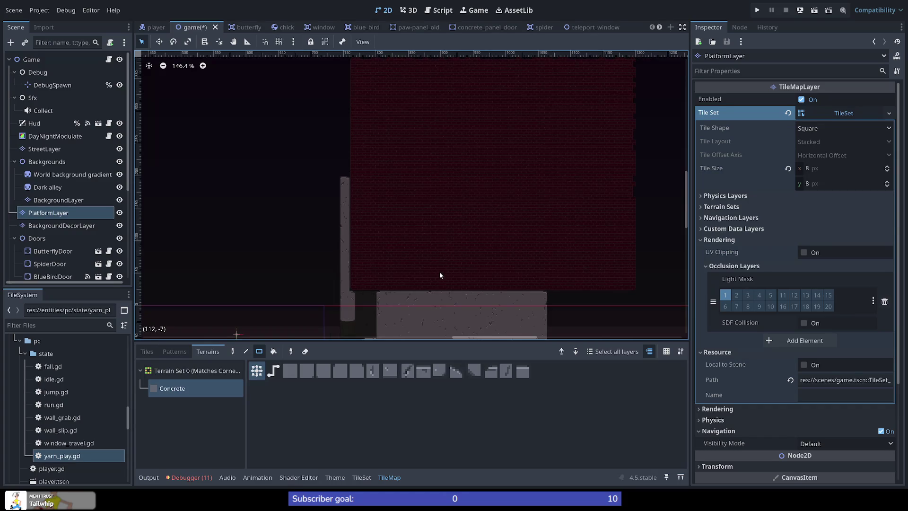
click(58, 227)
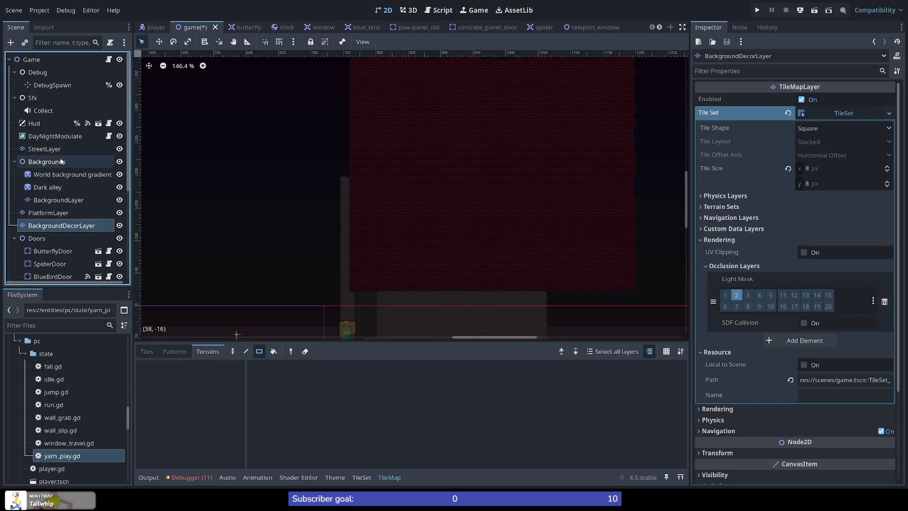
Pick the simple-window.png tile from the BackgroundDecorLayer's tile atlases
click(174, 352)
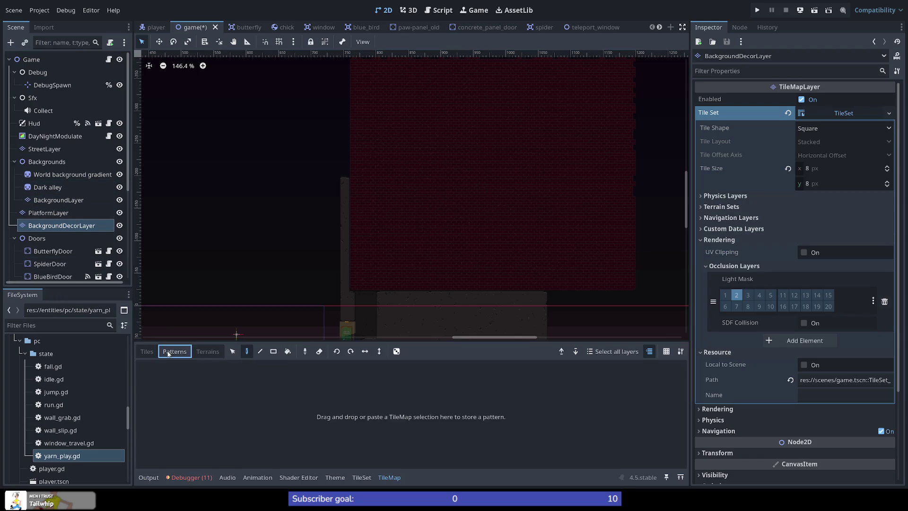
click(148, 352)
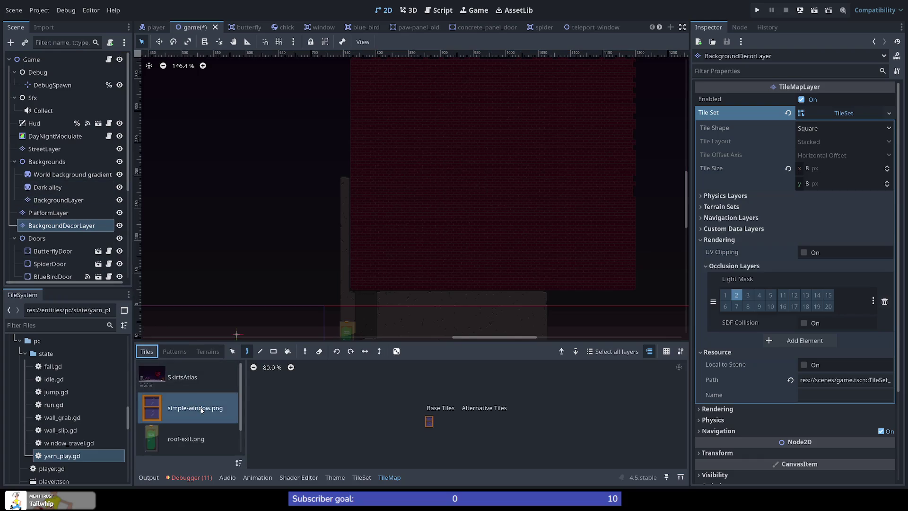
click(428, 421)
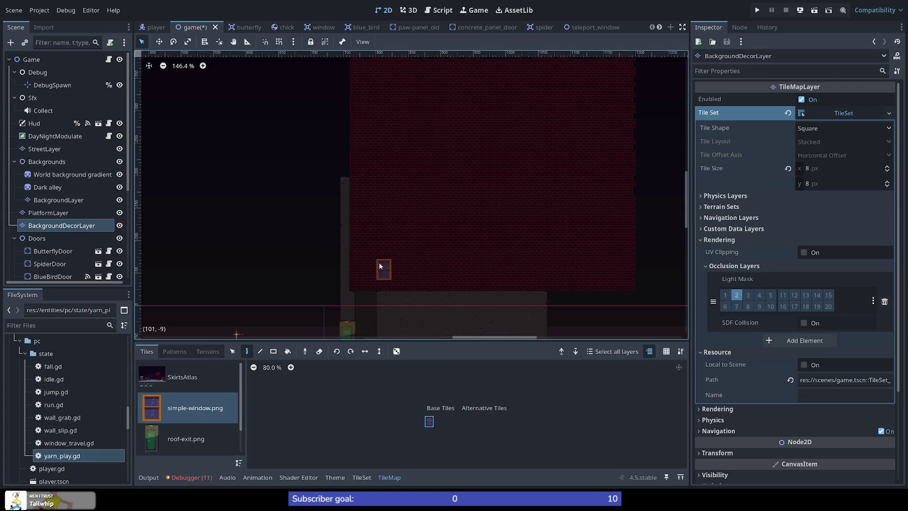
scroll(381, 264, down, 3)
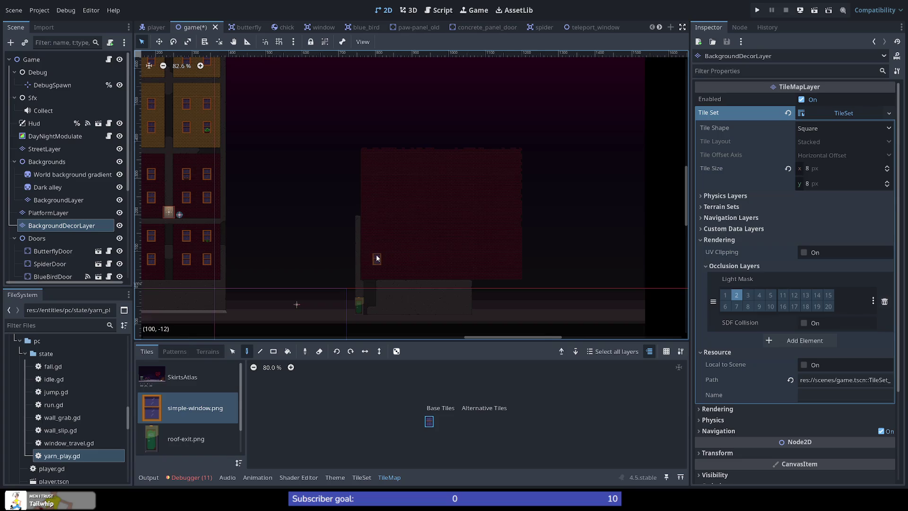
scroll(215, 257, up, 8)
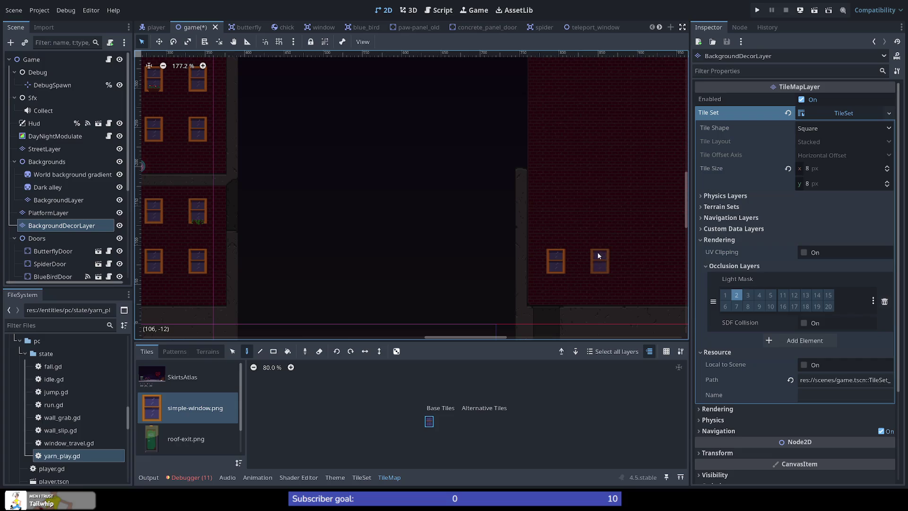
Place framed windows in a two-by-two grid on the right brick building's lower front
click(598, 256)
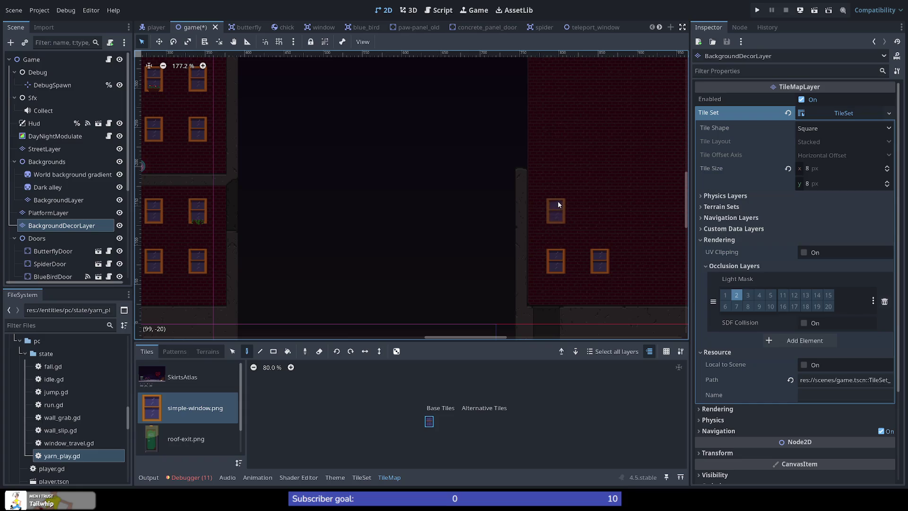
click(558, 204)
click(598, 201)
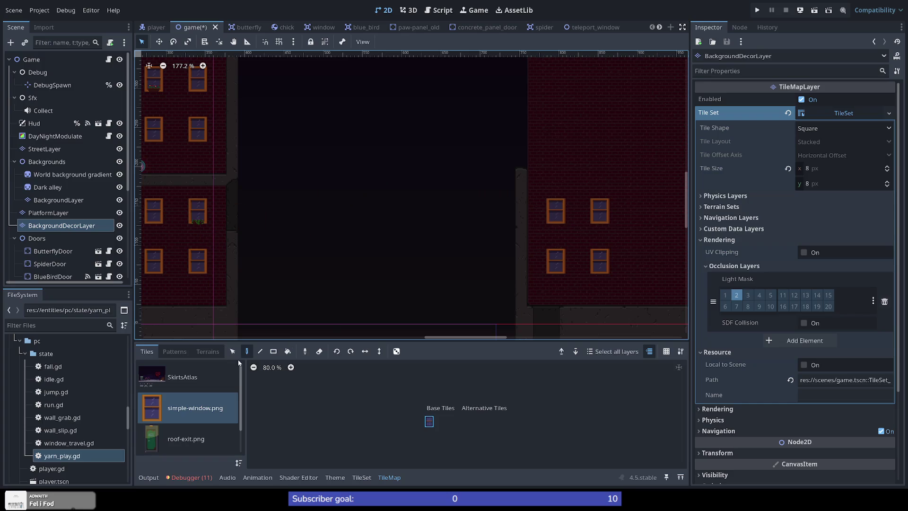
scroll(519, 236, down, 5)
scroll(620, 256, up, 4)
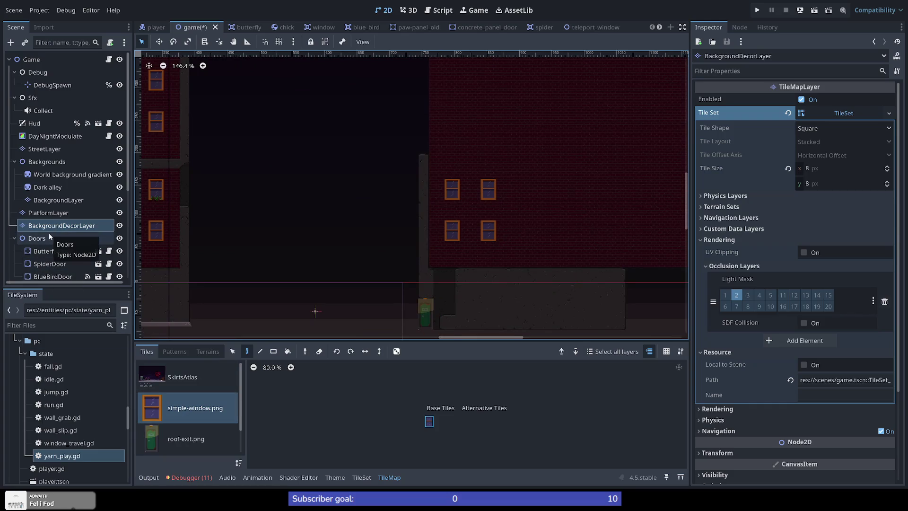
click(48, 213)
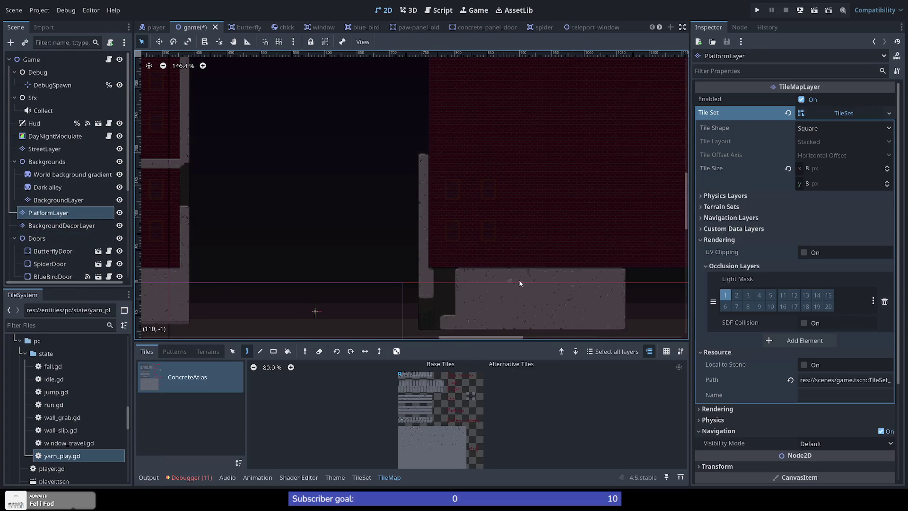
Use the rectangle tool to lay out a three-tile strip in the level
scroll(529, 274, up, 3)
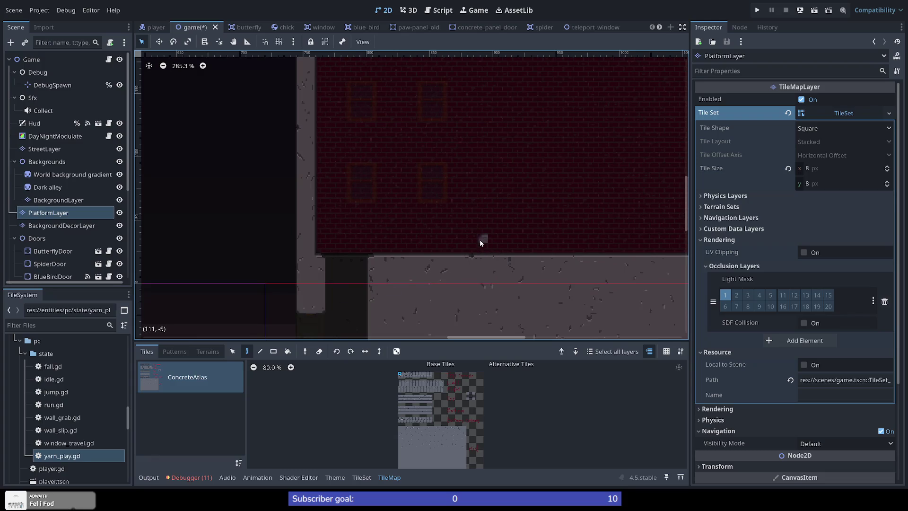
click(273, 351)
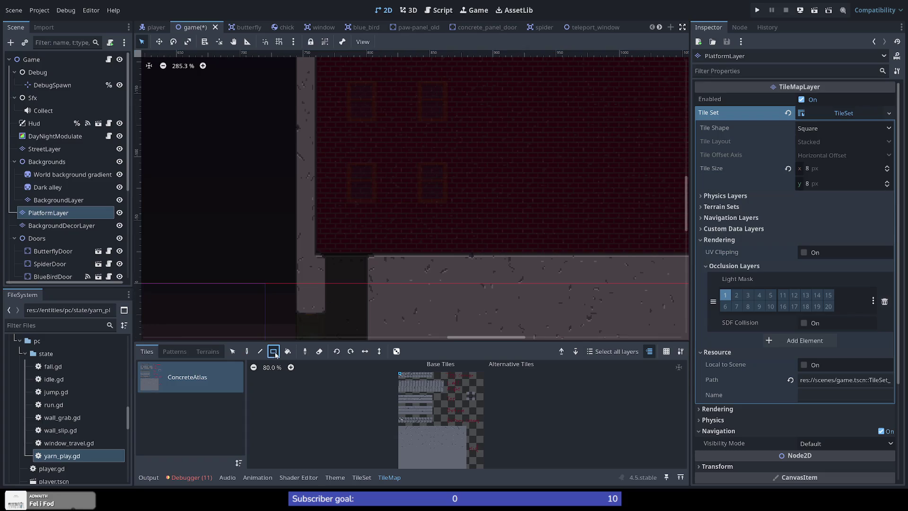
scroll(489, 254, down, 4)
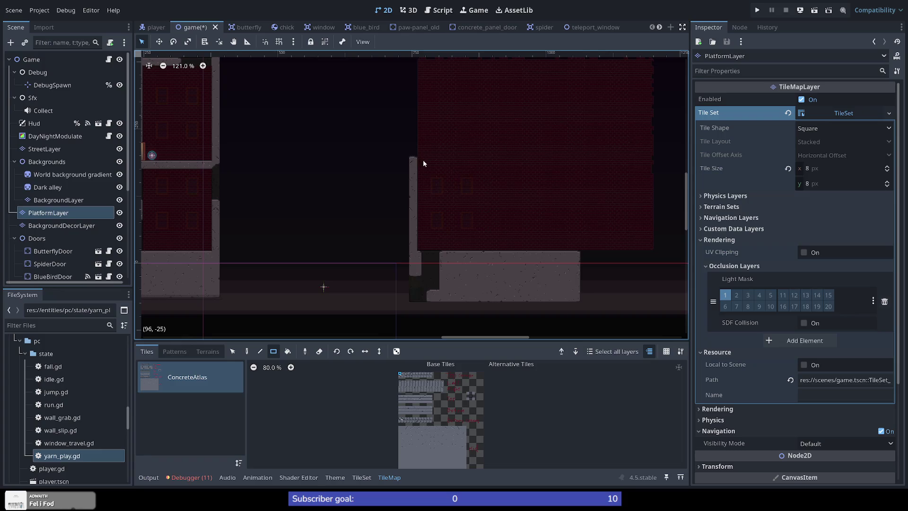
mouse_move(422, 168)
mouse_down()
mouse_move(457, 166)
mouse_move(416, 160)
mouse_up()
Paint an L-shaped Concrete ledge along the wall's top edge, undoing an overlong strip
click(213, 352)
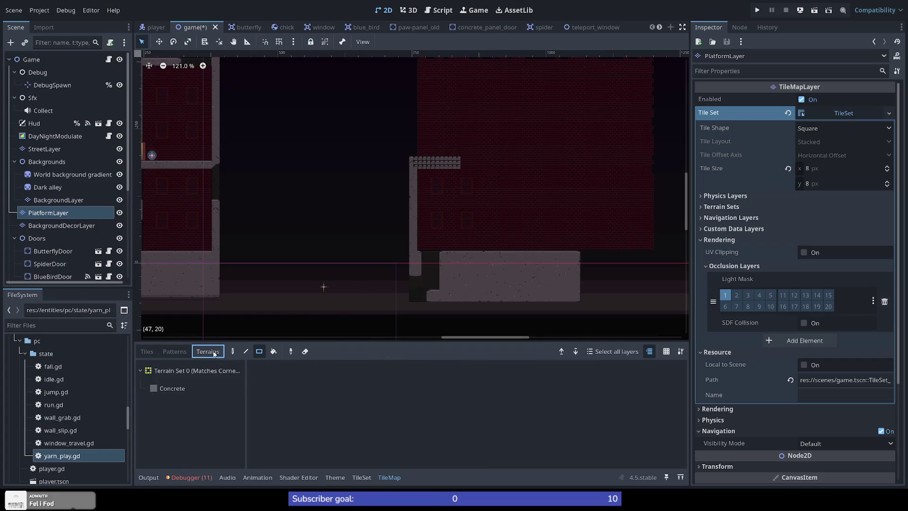
click(187, 391)
drag(410, 158, 472, 167)
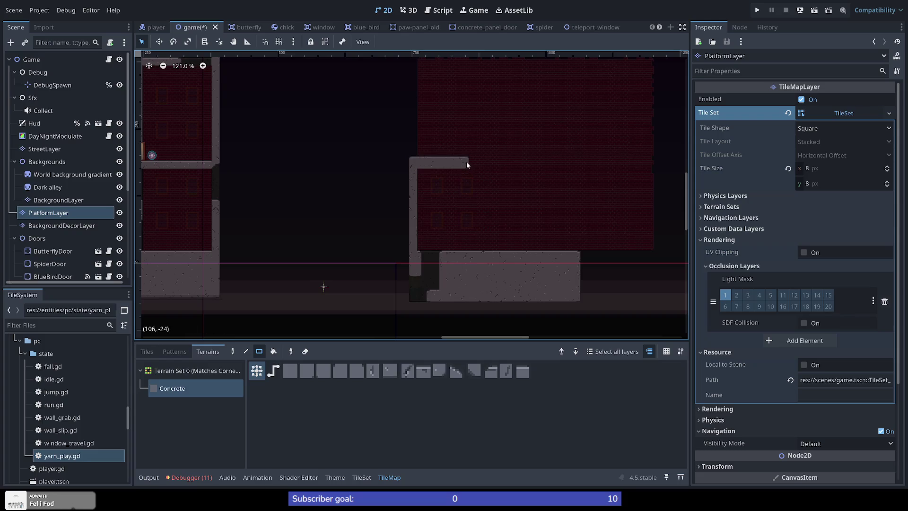
drag(406, 159, 212, 162)
key(ctrl+z)
scroll(461, 154, up, 5)
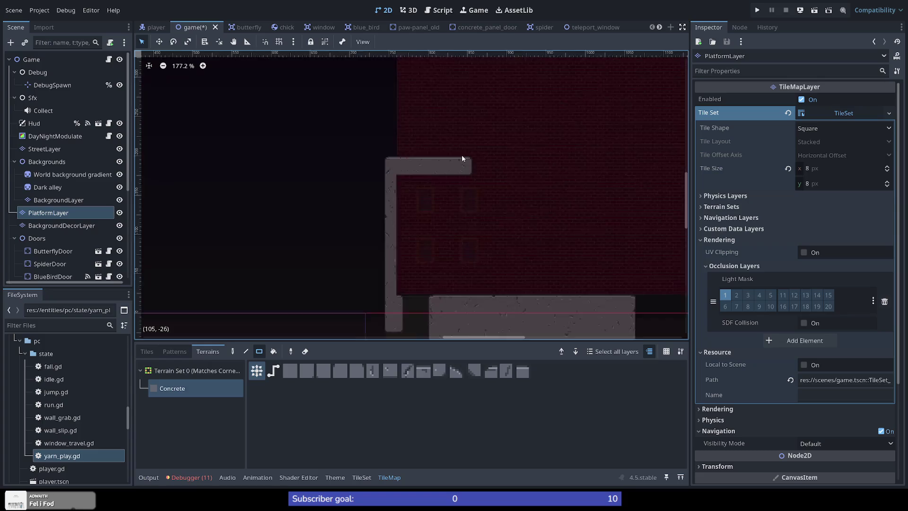
drag(367, 162, 457, 162)
drag(375, 166, 470, 159)
Draw a tall Concrete pillar down from the ledge and extend it upward
scroll(361, 169, down, 5)
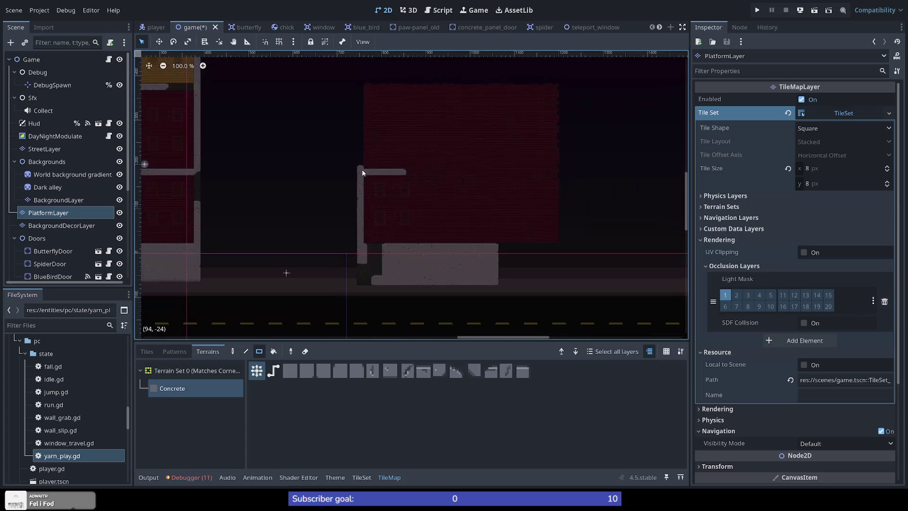
scroll(370, 178, up, 8)
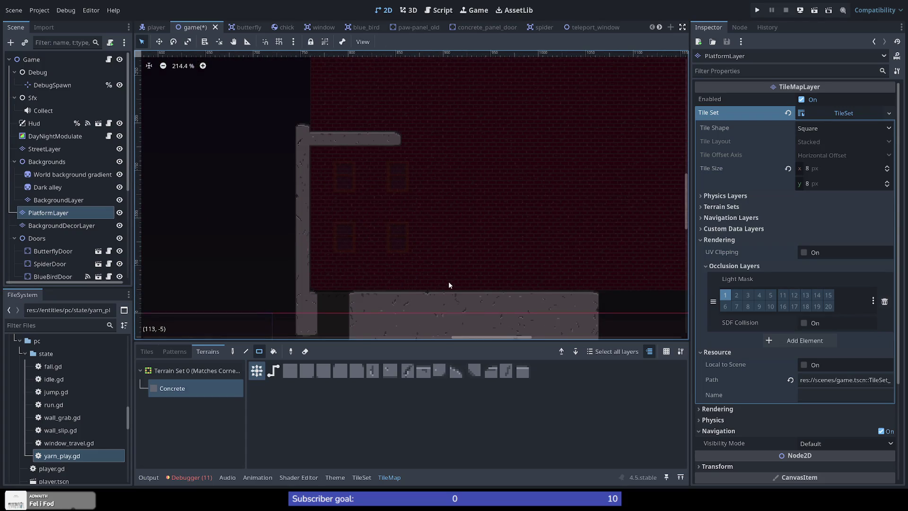
scroll(455, 250, down, 8)
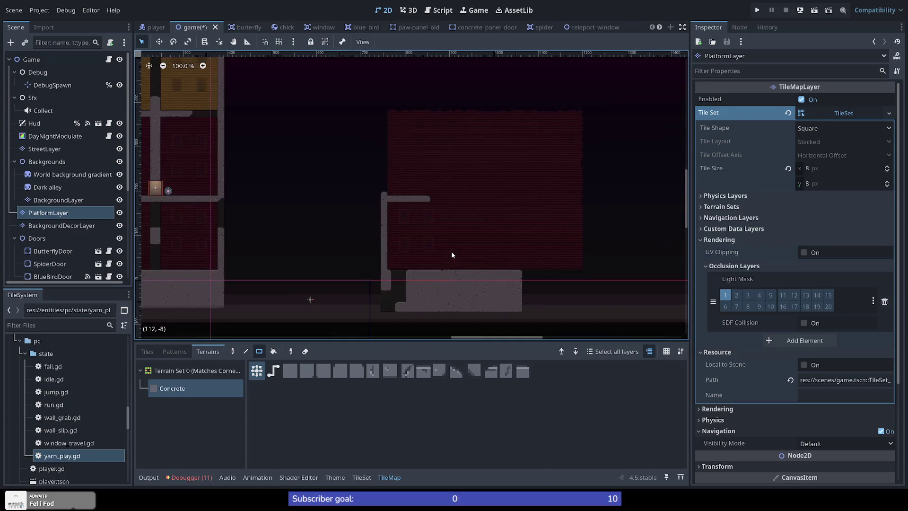
scroll(467, 244, up, 8)
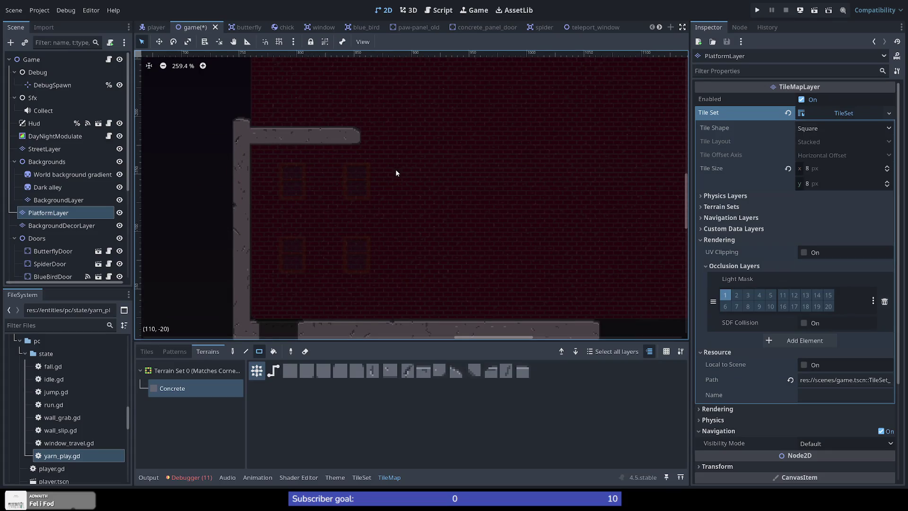
drag(402, 166, 420, 320)
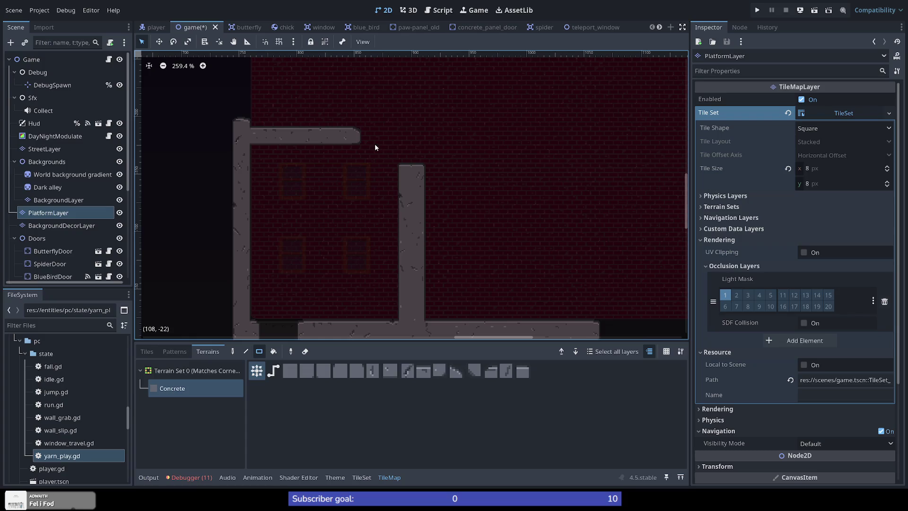
drag(401, 142, 420, 169)
Extend the right Concrete pillar up to the top, undoing one overshooting attempt
scroll(405, 171, down, 9)
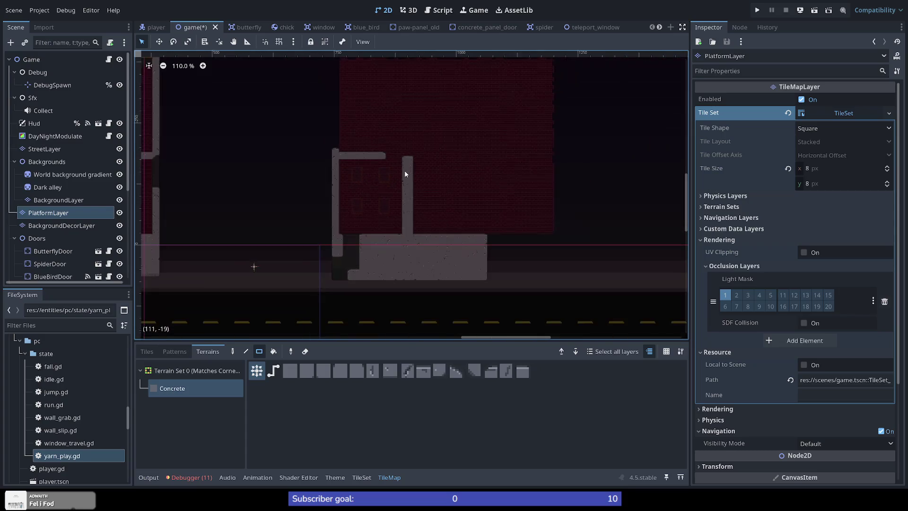
scroll(405, 143, up, 9)
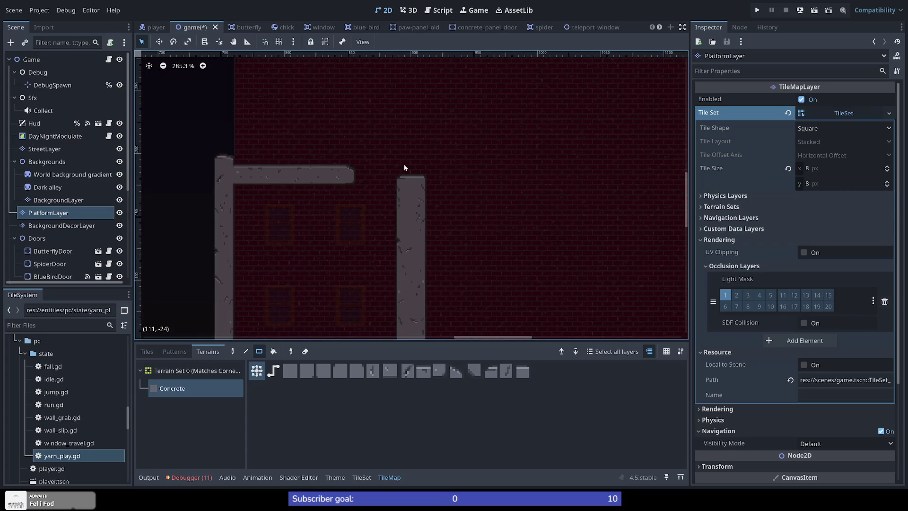
scroll(350, 245, down, 16)
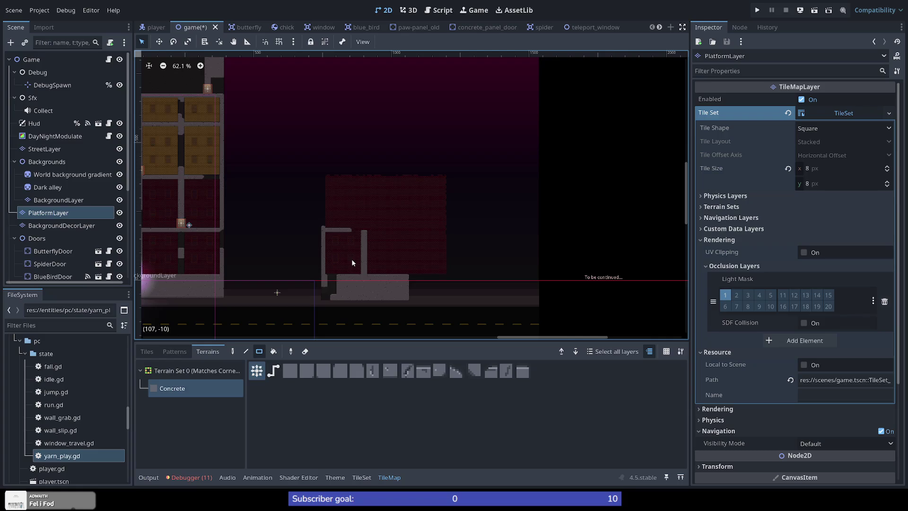
scroll(175, 261, down, 6)
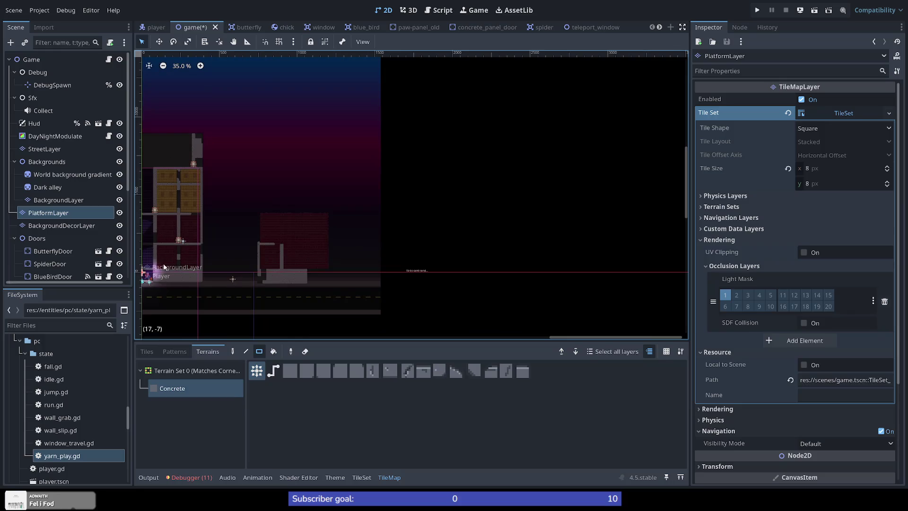
scroll(165, 266, up, 10)
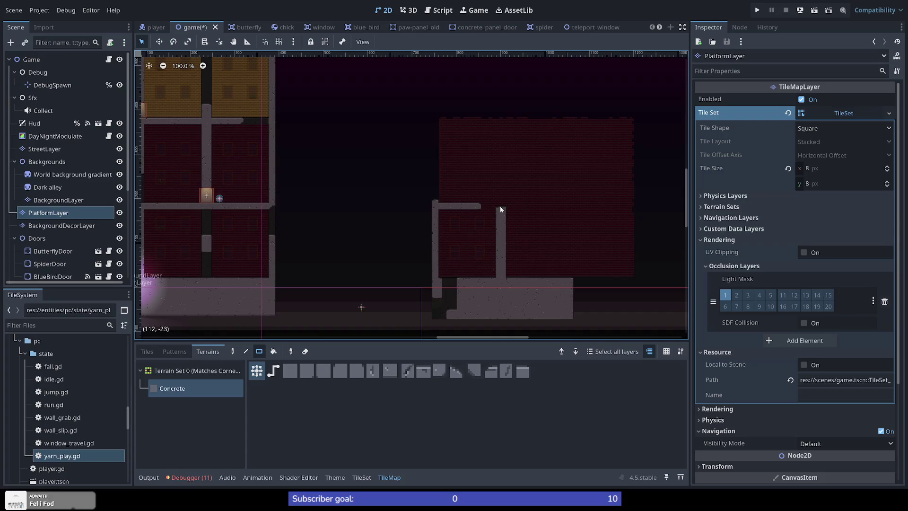
scroll(501, 201, up, 4)
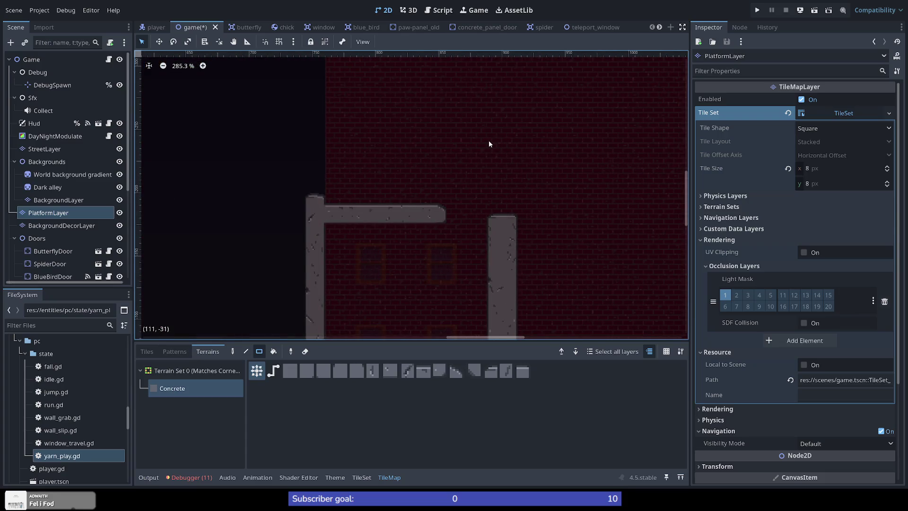
drag(491, 136, 512, 219)
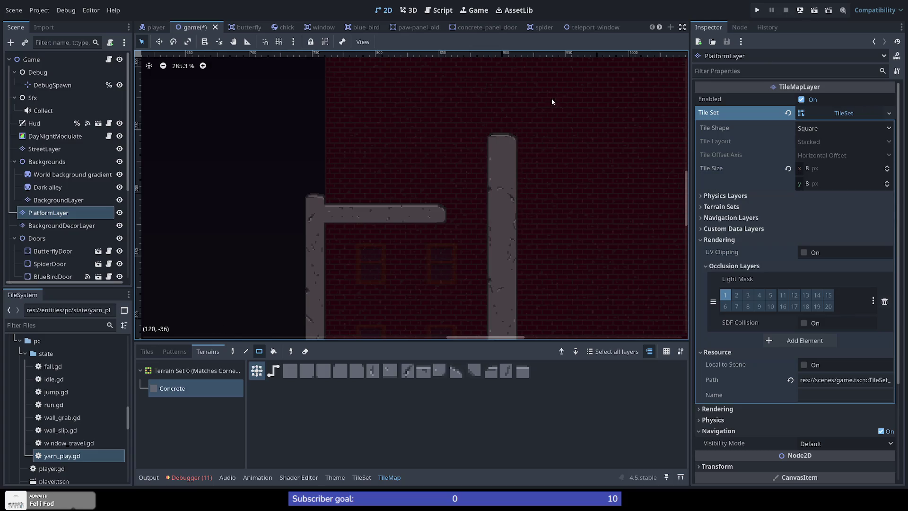
mouse_move(482, 77)
mouse_down()
mouse_move(515, 150)
mouse_move(517, 142)
mouse_up()
key(ctrl+z)
drag(491, 69, 516, 153)
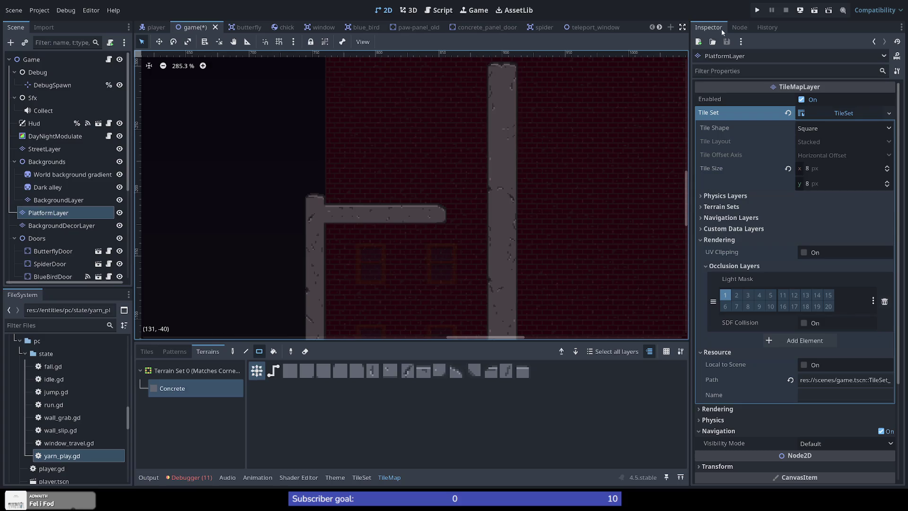
click(761, 11)
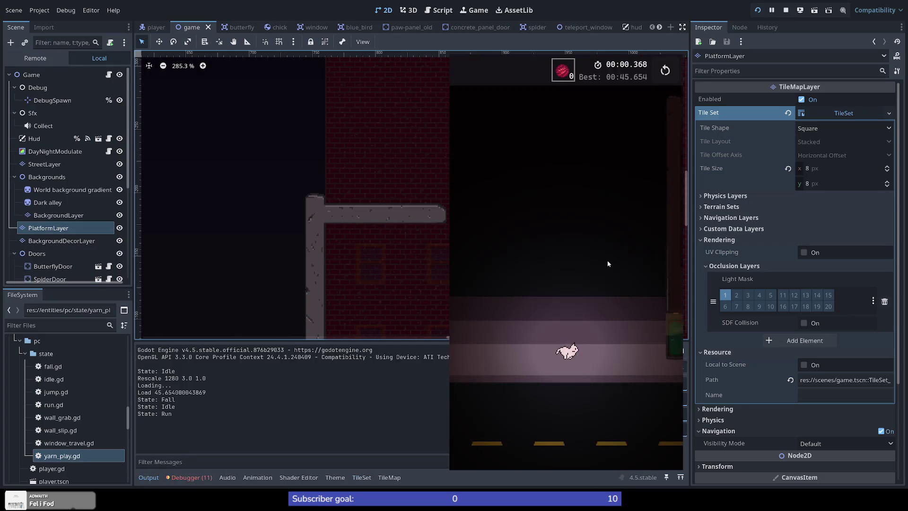
Playtest by jumping the cat, restarting the level once, then stop the game with F8
key(space)
key(space)
key(space)
key(r)
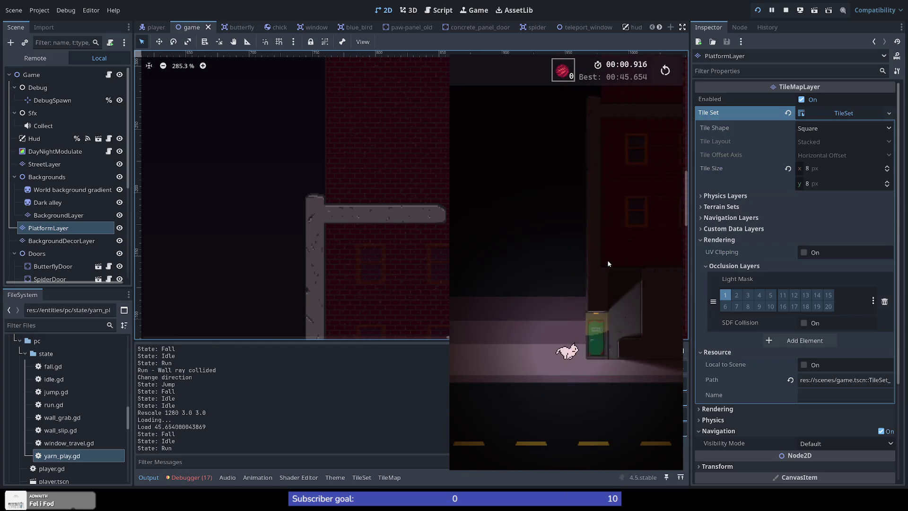
key(space)
key(space)
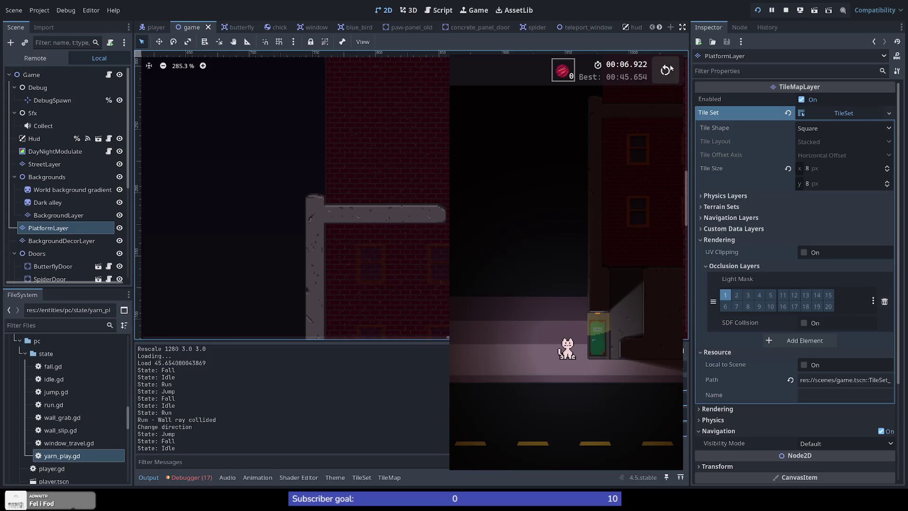
key(F8)
Select BackgroundLayer from the layer picker at the platform's corner
scroll(470, 305, down, 2)
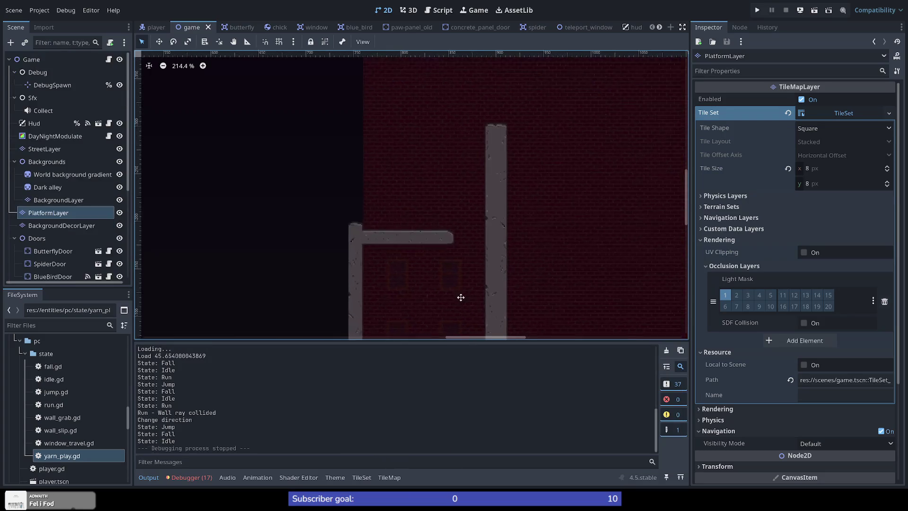
scroll(460, 297, up, 2)
scroll(354, 285, up, 3)
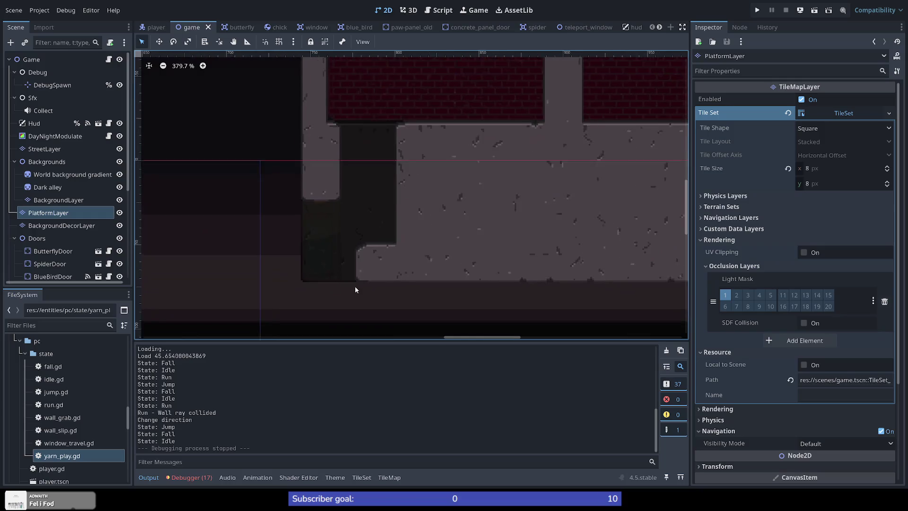
right_click(358, 242)
click(362, 229)
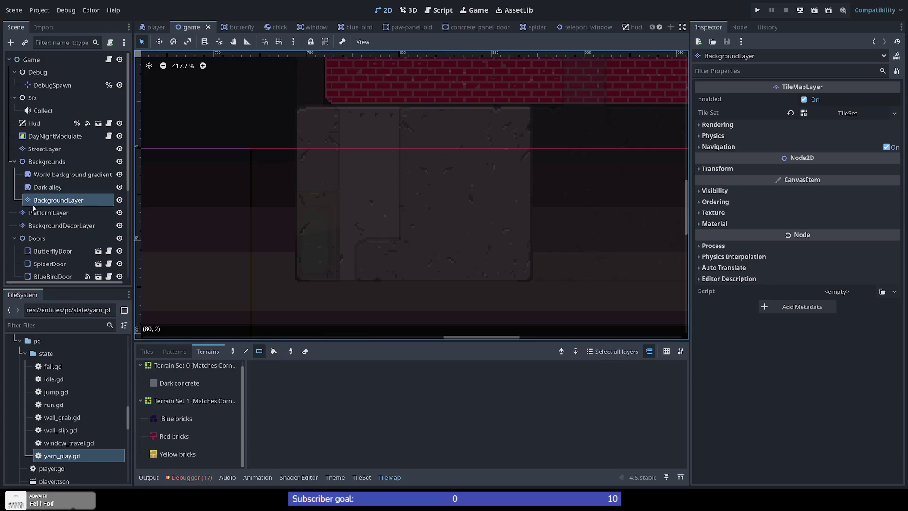
Repaint the PlatformLayer's lower-left corner with Concrete to straighten its stepped edge
click(48, 213)
click(195, 392)
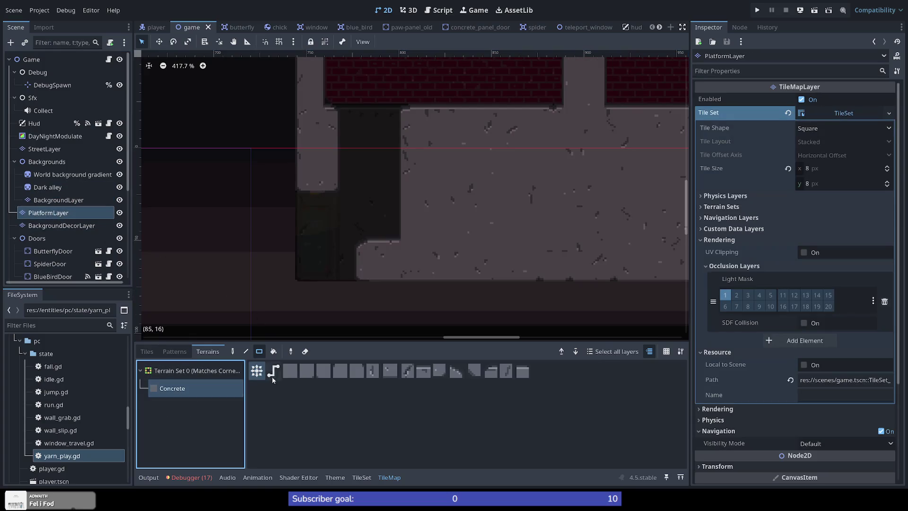
drag(360, 257, 388, 279)
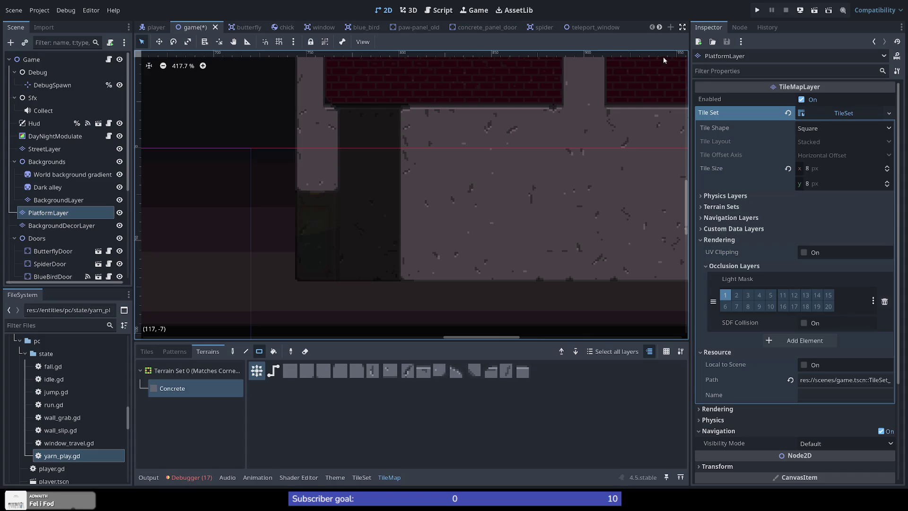
click(757, 10)
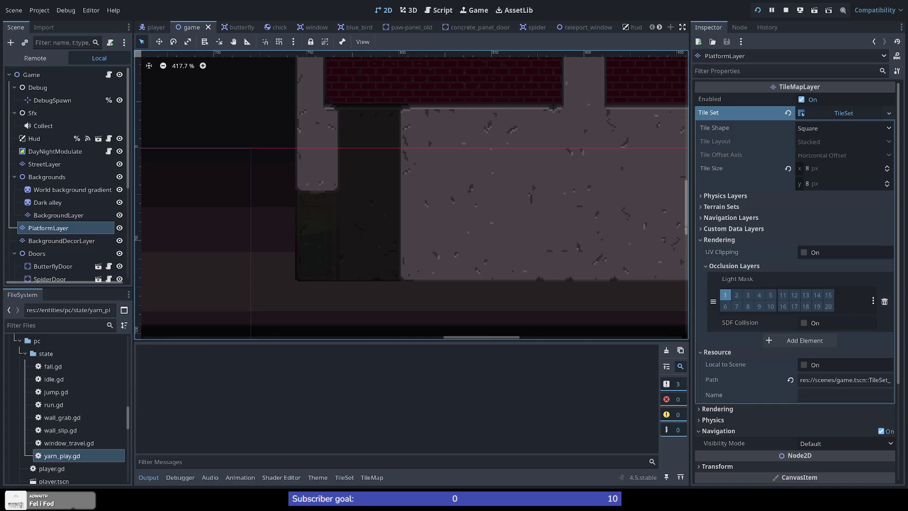
key(Right)
Run the cat to the building and climb its wall, restarting from the street several times
key(space)
key(space)
key(space)
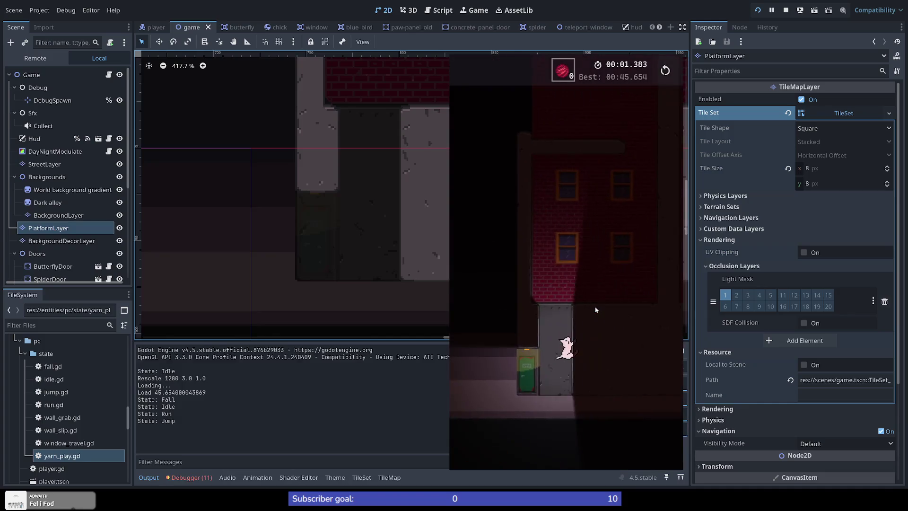
key(space)
key(space)
key(space)
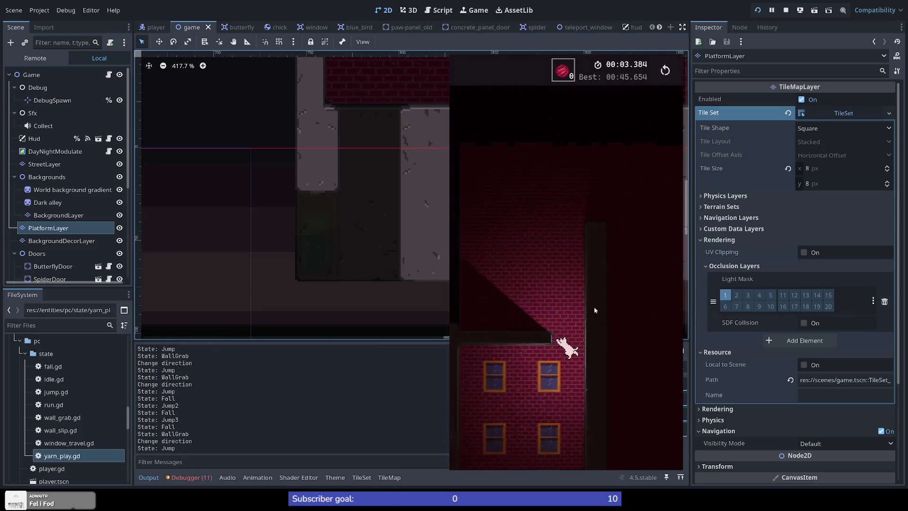
key(r)
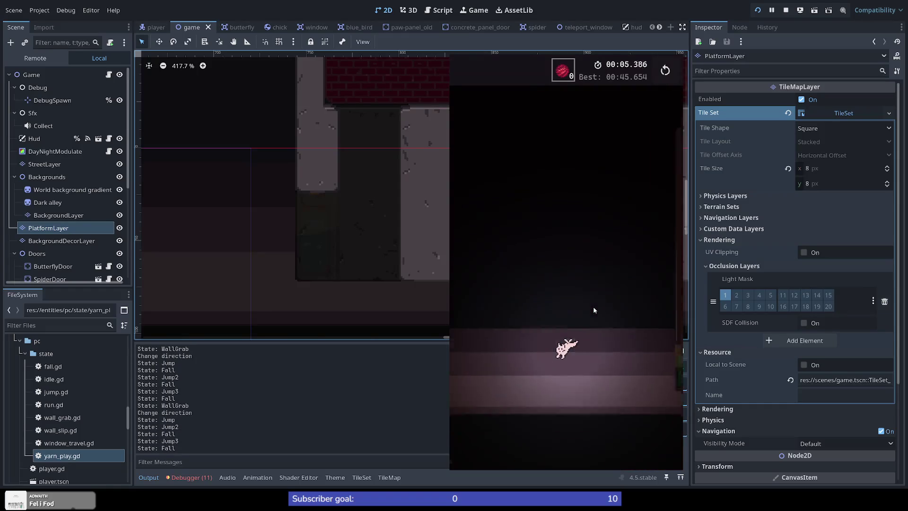
key(Right)
key(space)
key(space)
key(space)
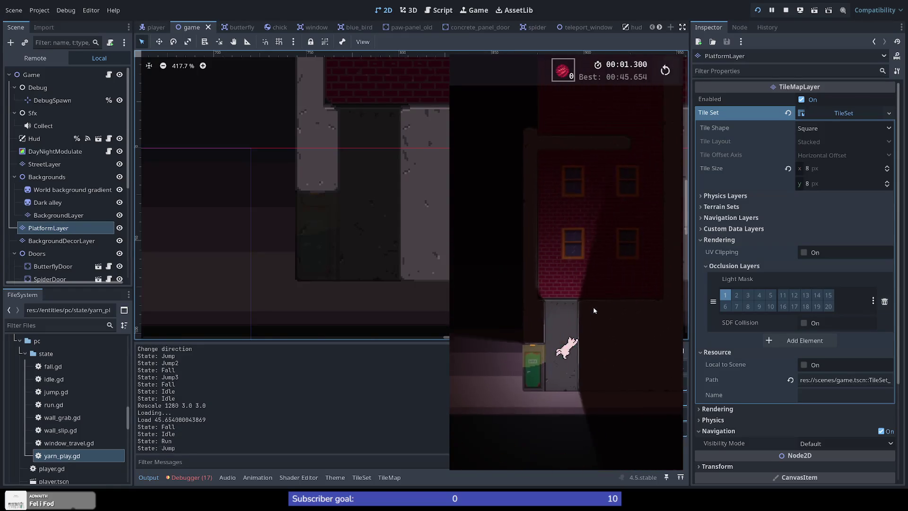
key(space)
key(r)
key(Right)
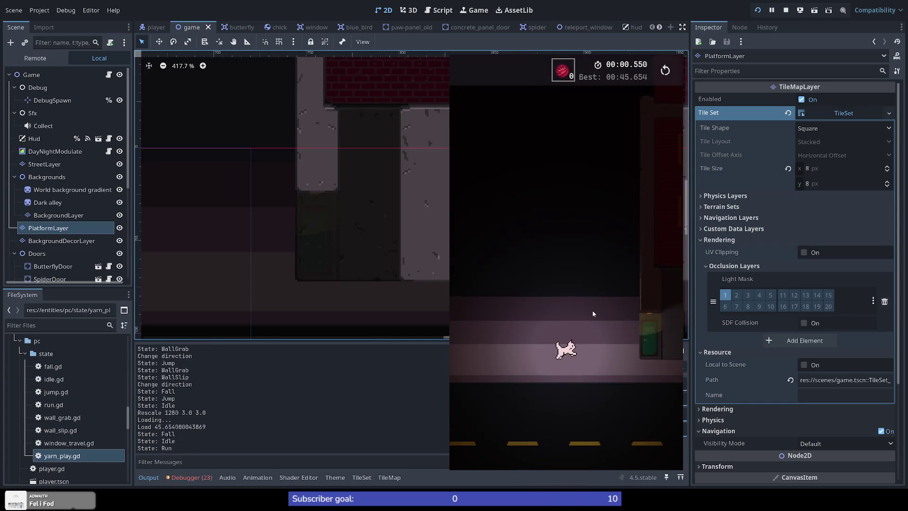
key(space)
key(space)
key(space)
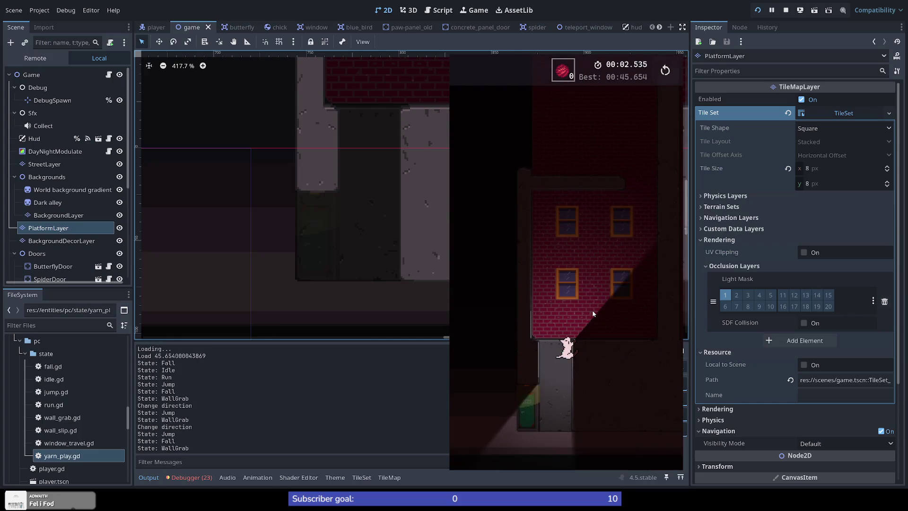
key(r)
key(Right)
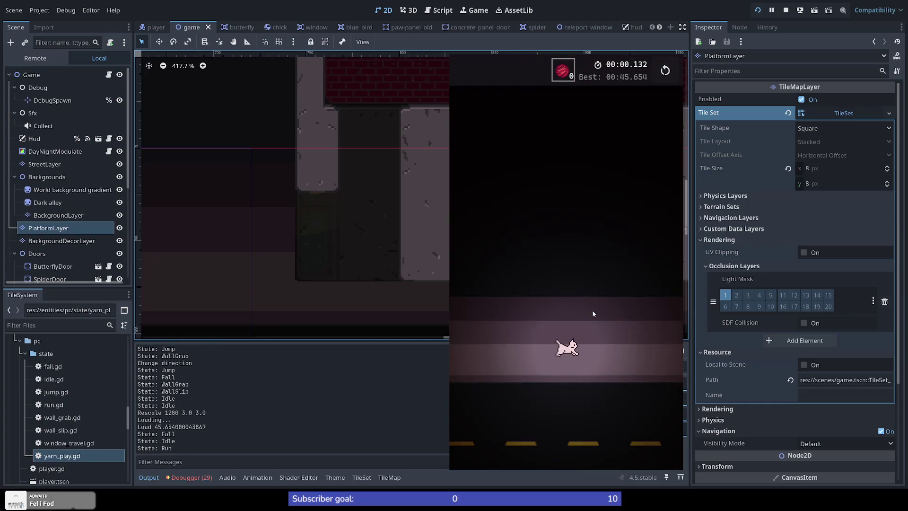
key(space)
key(space)
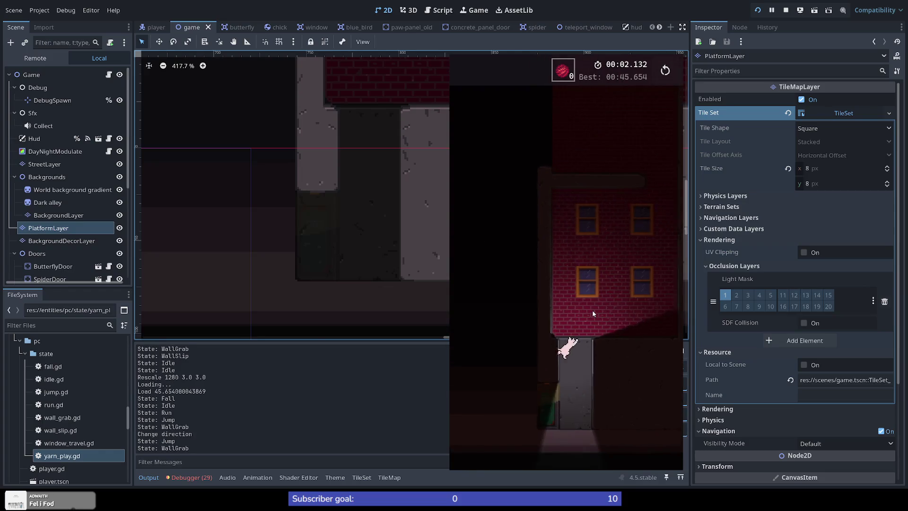
Keep practising wall-jumps up the building with restarts, then stop the game with F8
key(space)
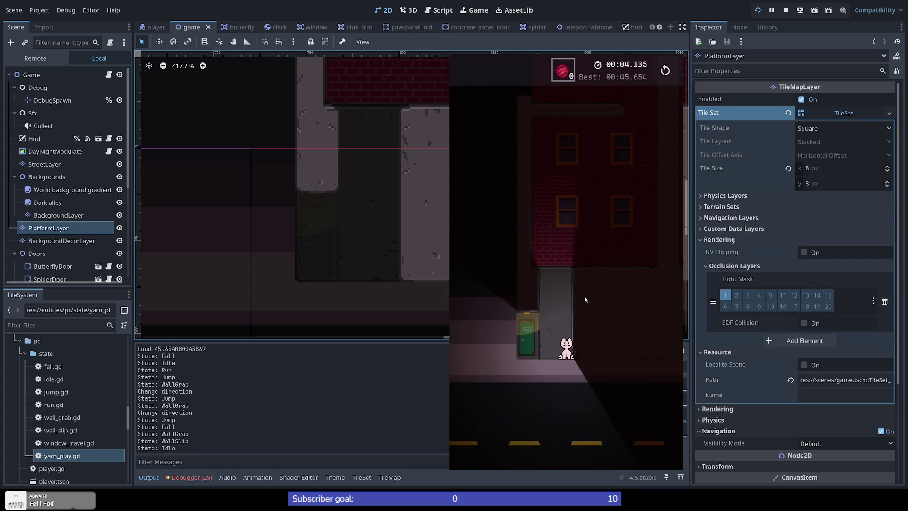
key(r)
key(r)
key(Right)
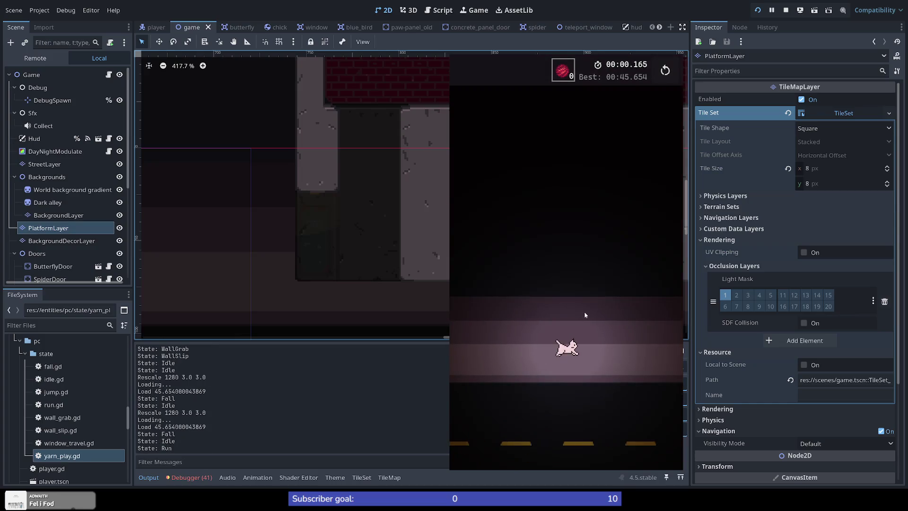
key(space)
key(space)
key(space)
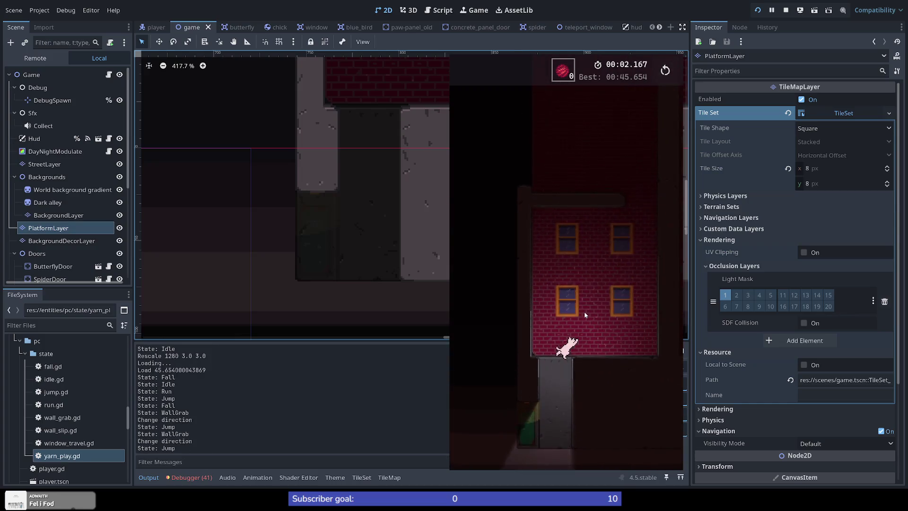
key(r)
key(Right)
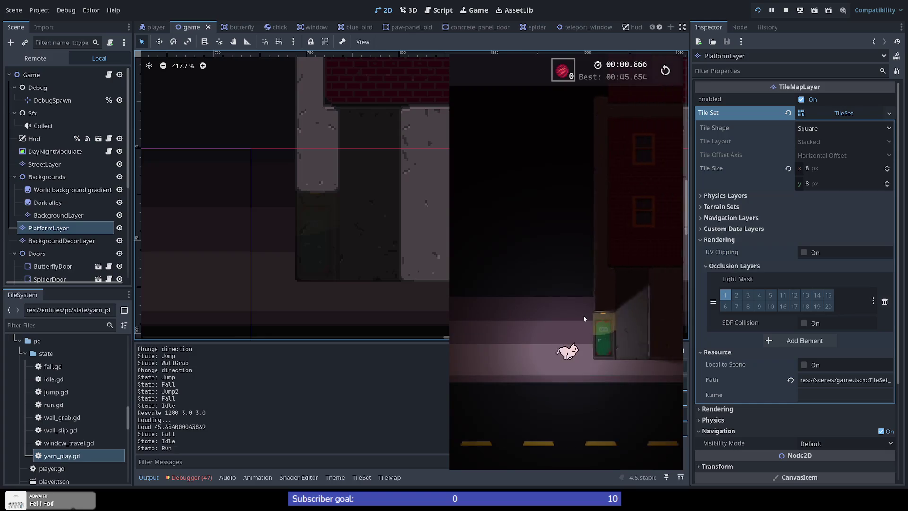
key(space)
key(space)
key(space)
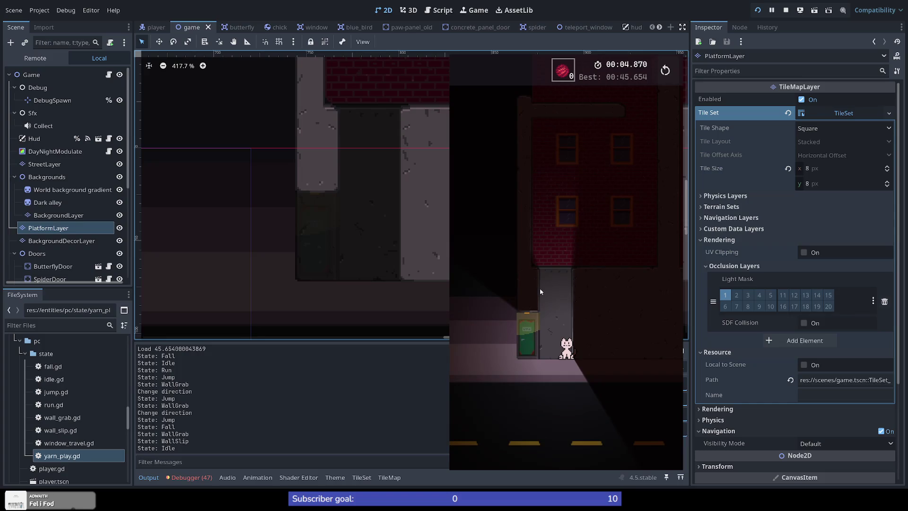
key(r)
key(Right)
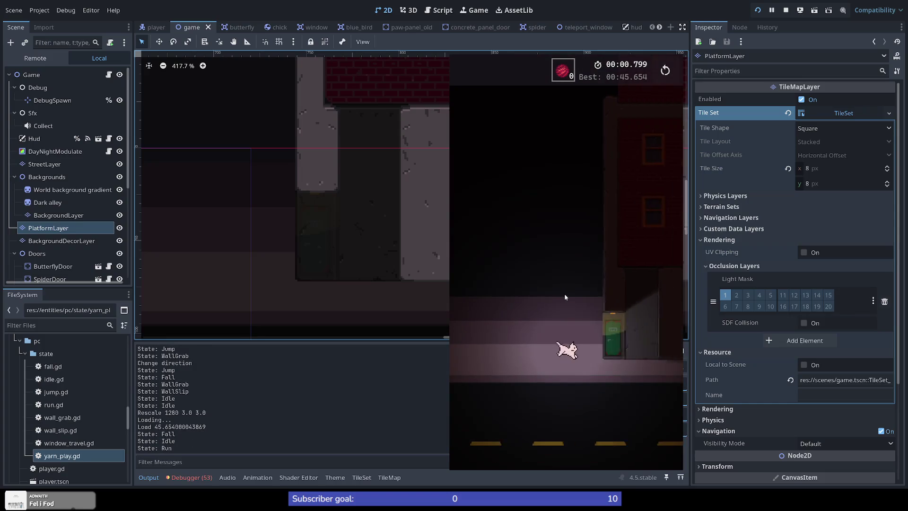
key(space)
key(space)
key(space)
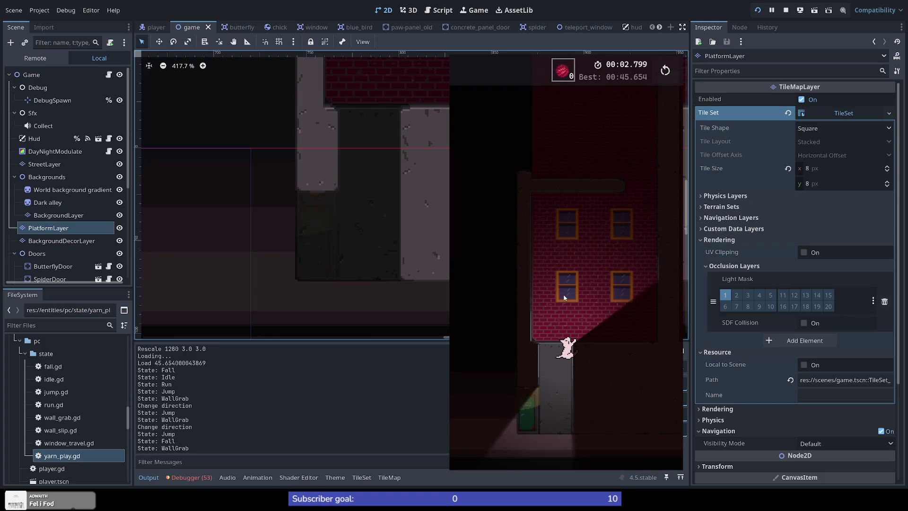
key(F8)
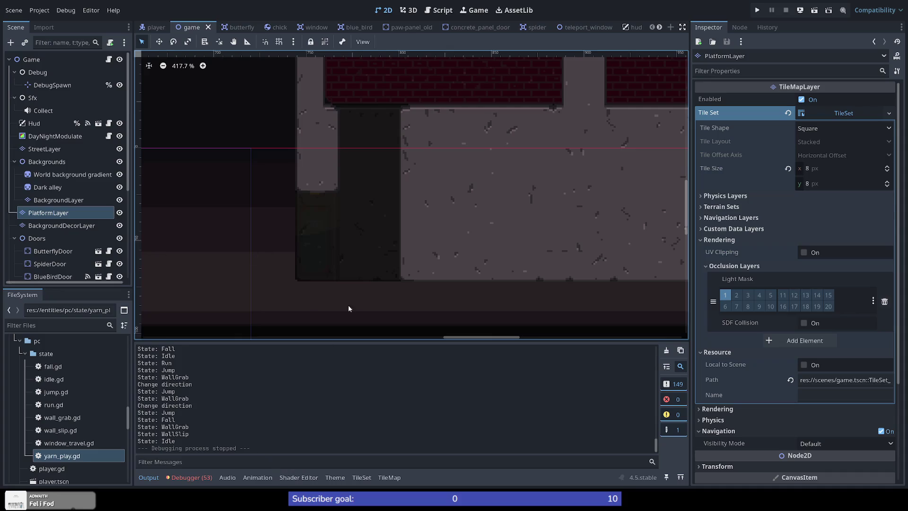
On PlatformLayer, paint Concrete rectangles to add a lower step at the platform's upper-left corner
click(68, 213)
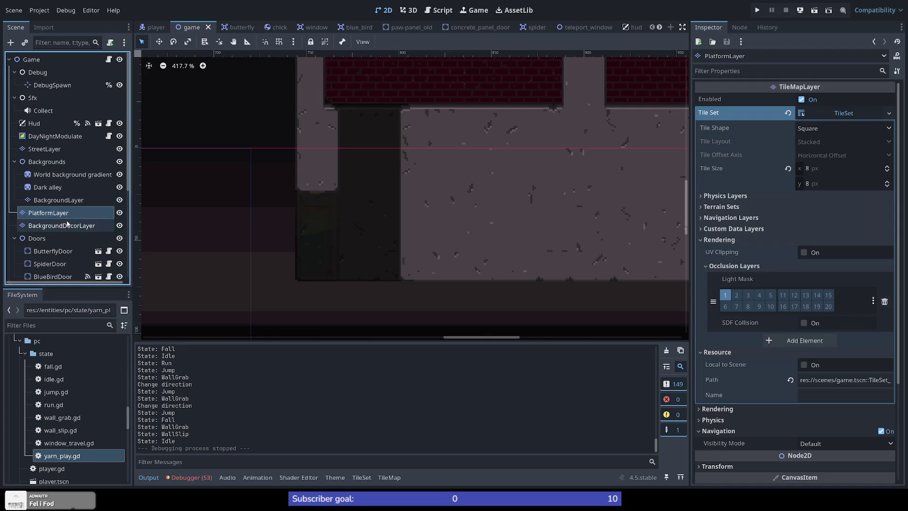
click(362, 477)
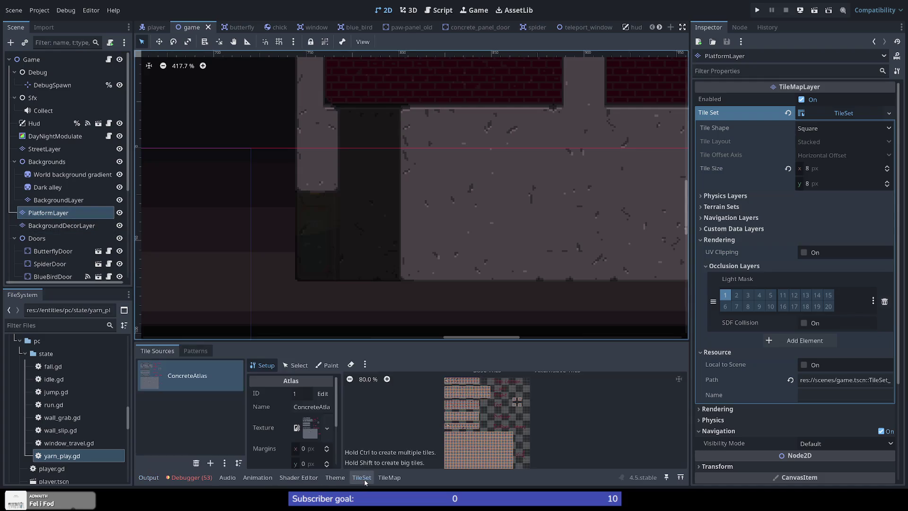
click(390, 477)
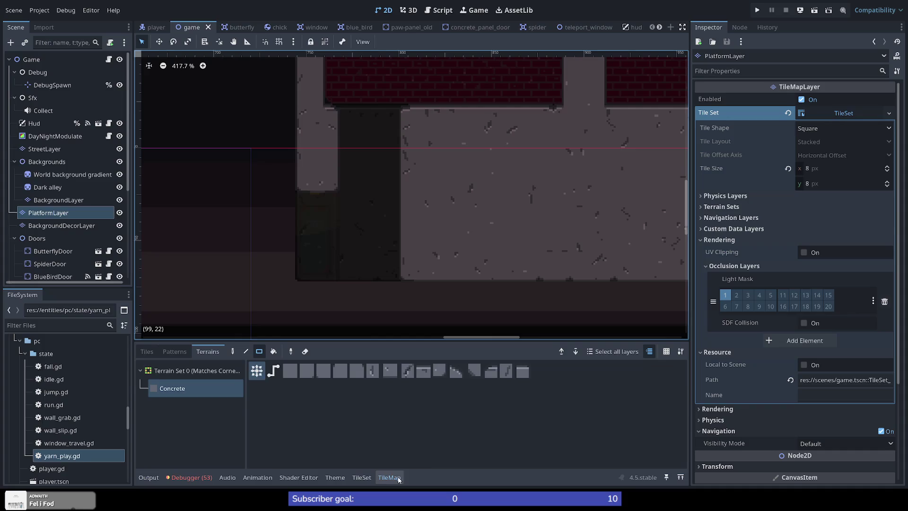
mouse_move(405, 117)
mouse_down()
mouse_move(463, 166)
mouse_move(455, 159)
mouse_move(449, 172)
mouse_move(455, 158)
mouse_move(448, 156)
mouse_up()
drag(465, 117, 495, 160)
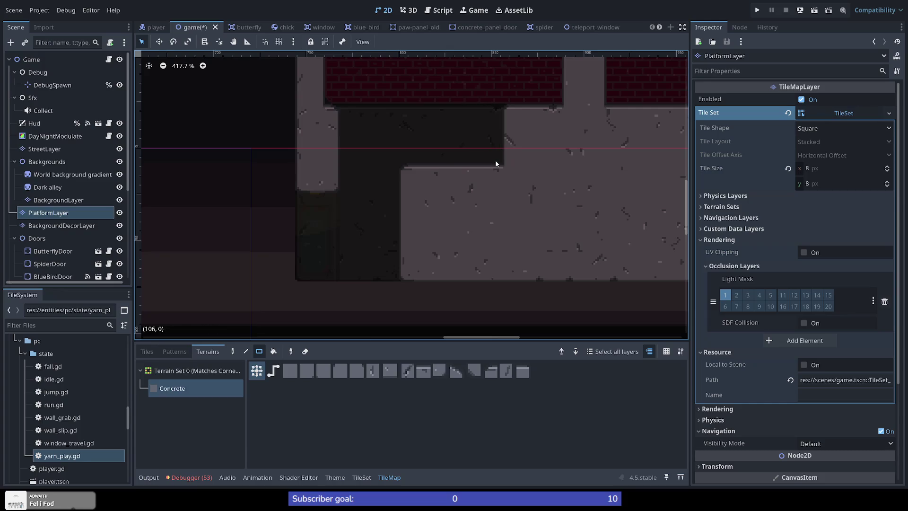
click(756, 10)
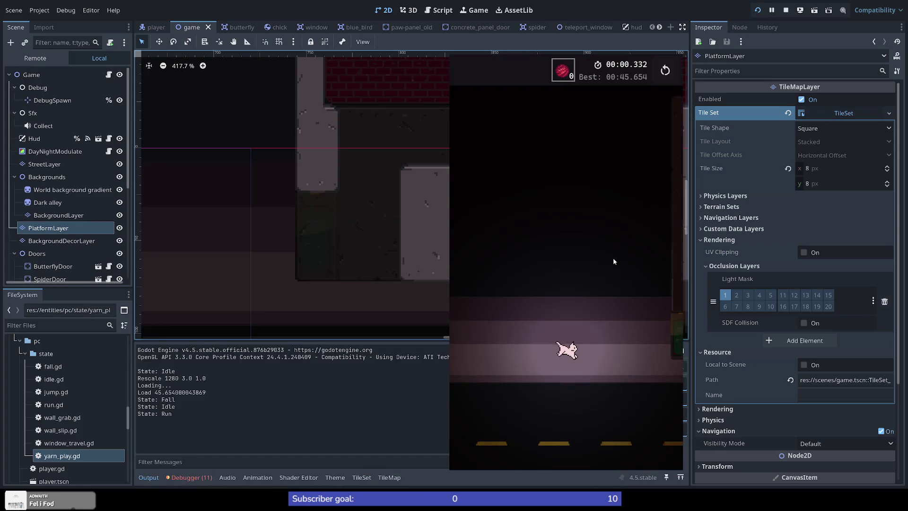
Climb the cat up the building with jumps, double-jumps and wall-grabs
key(space)
key(space)
key(space)
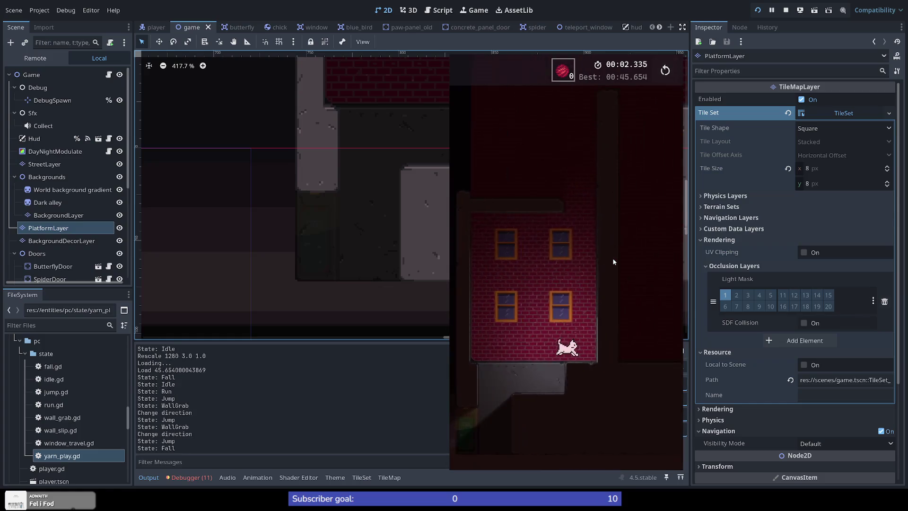
key(Right)
key(space)
key(space)
key(space)
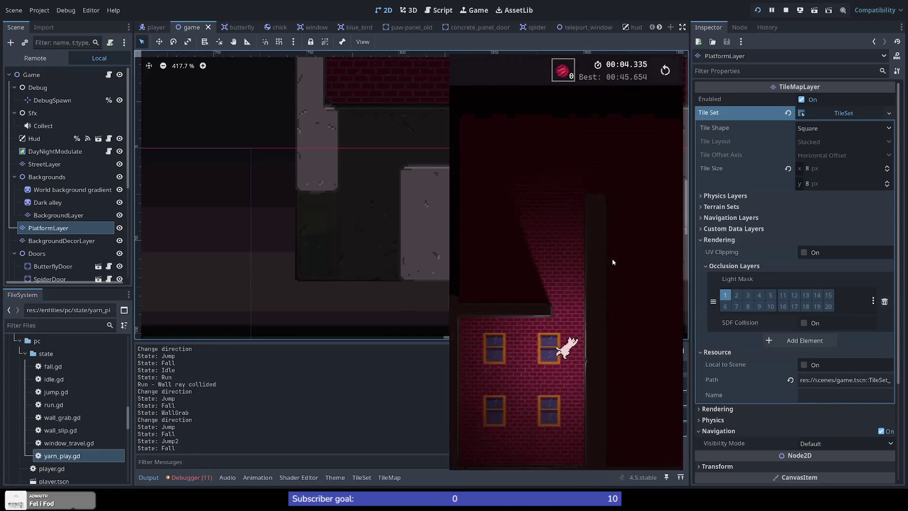
key(space)
key(space)
key(space)
key(Right)
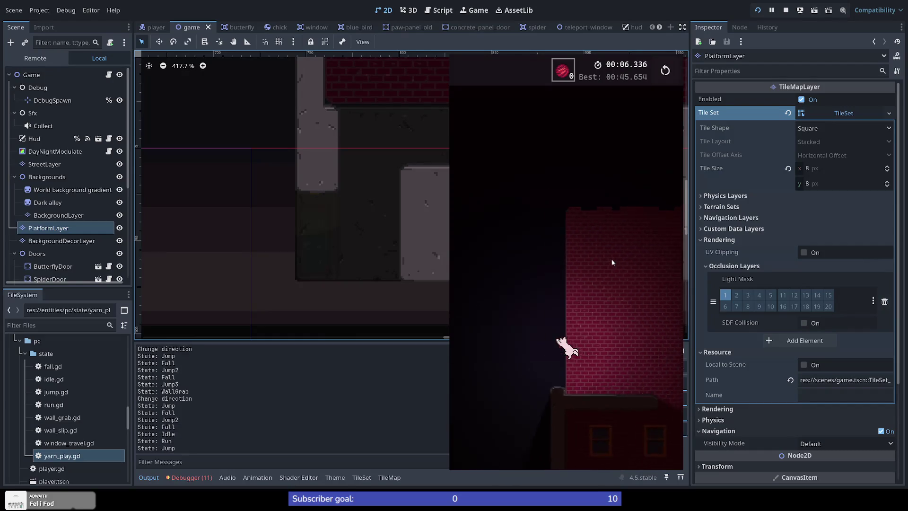
key(space)
key(space)
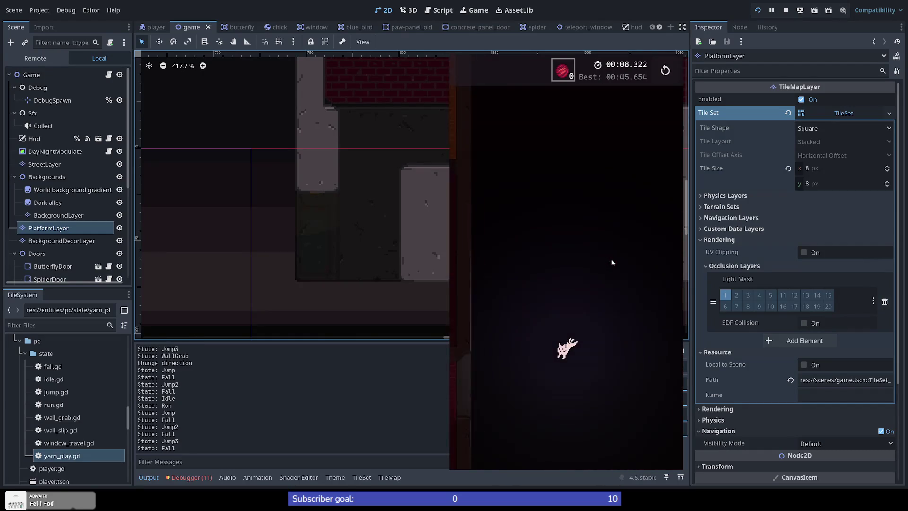
Restart the level from the street, then stop the game with F8
key(r)
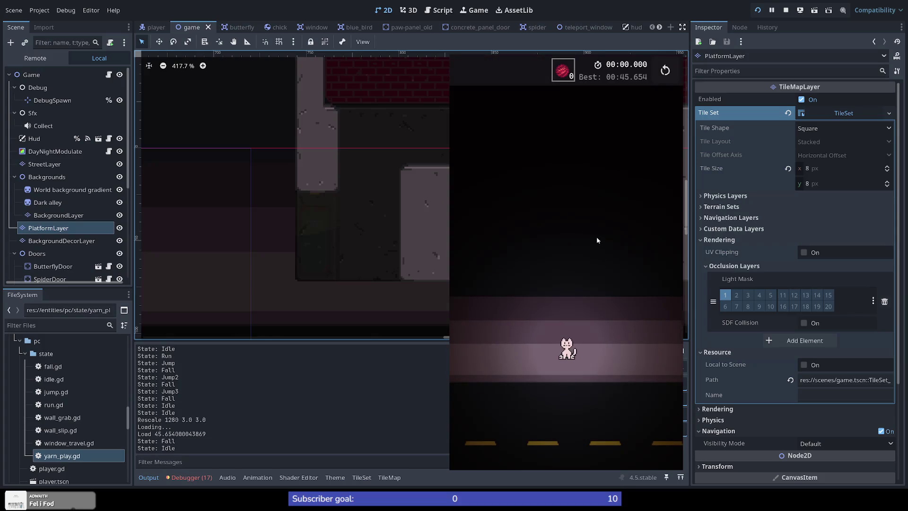
click(666, 71)
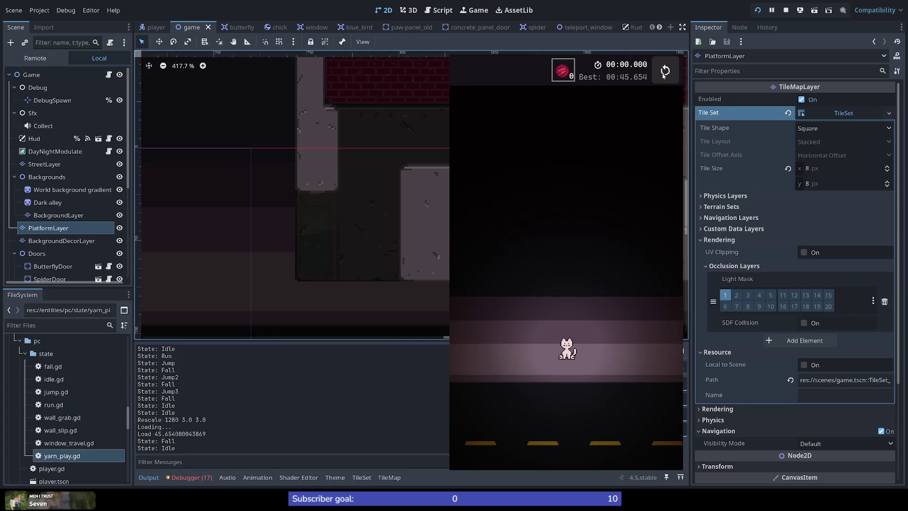
click(666, 71)
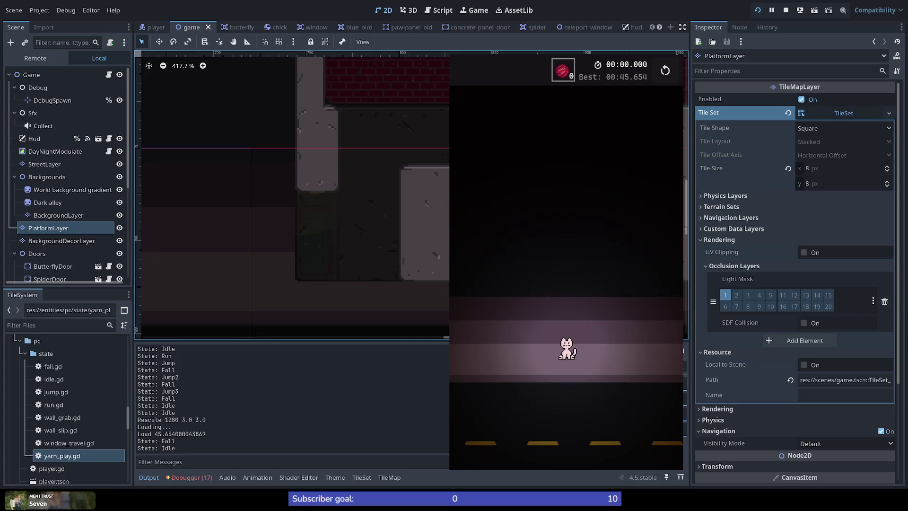
key(F8)
scroll(412, 186, down, 10)
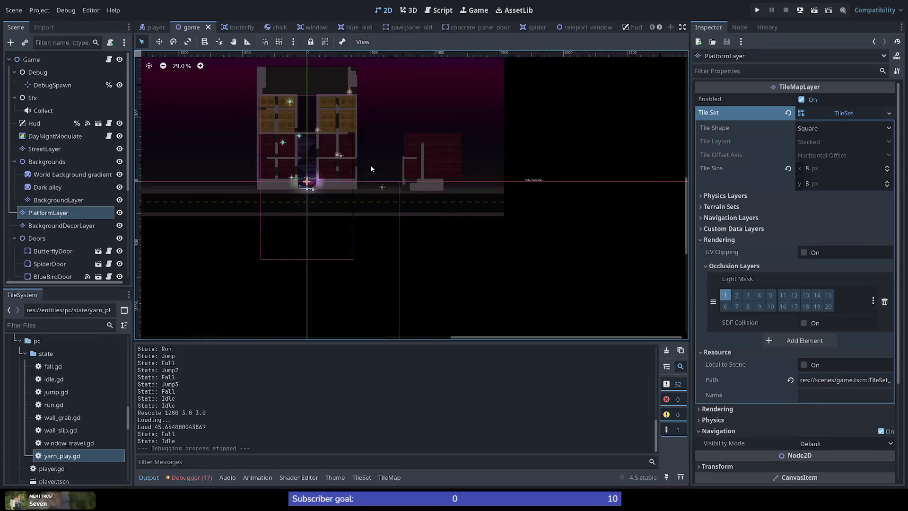
scroll(371, 169, up, 13)
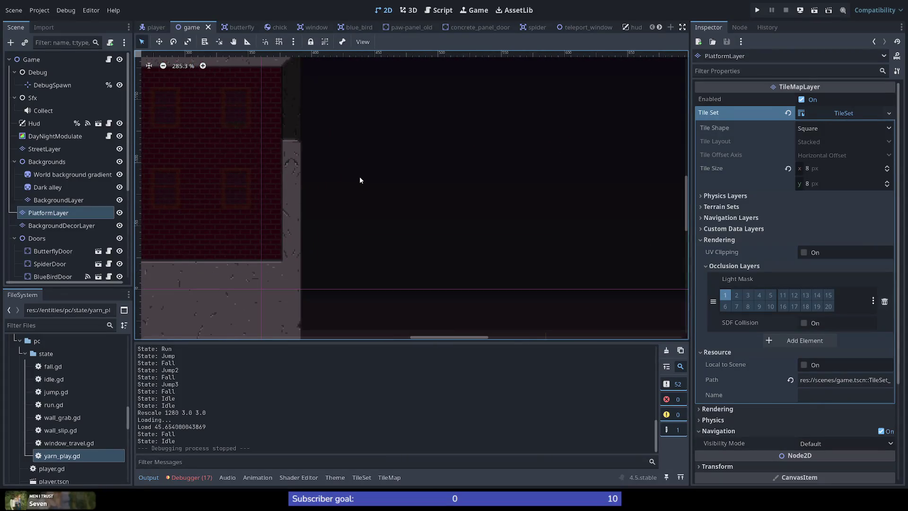
scroll(359, 180, down, 4)
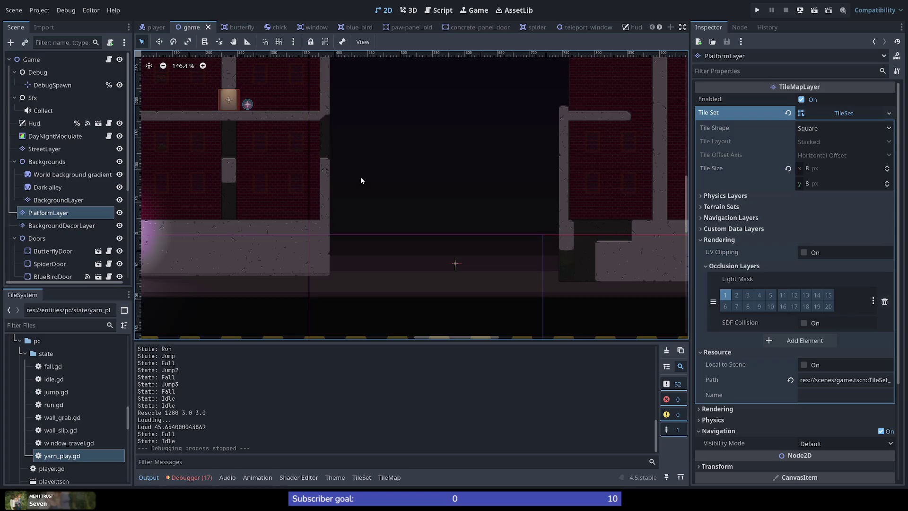
scroll(361, 180, up, 3)
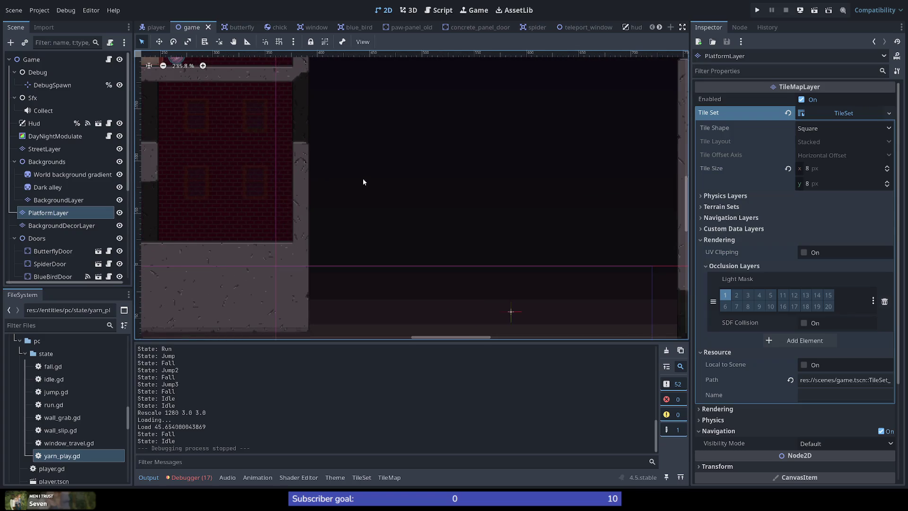
scroll(416, 200, down, 4)
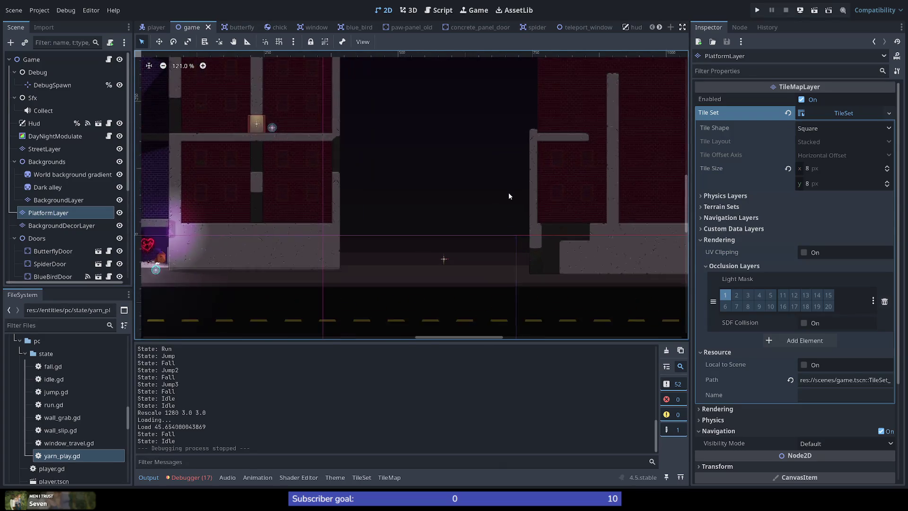
scroll(506, 193, up, 2)
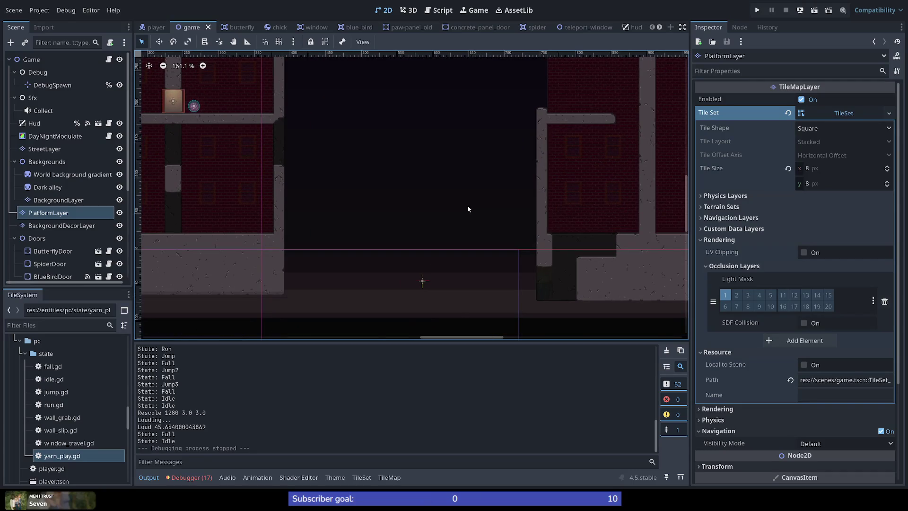
scroll(524, 160, down, 4)
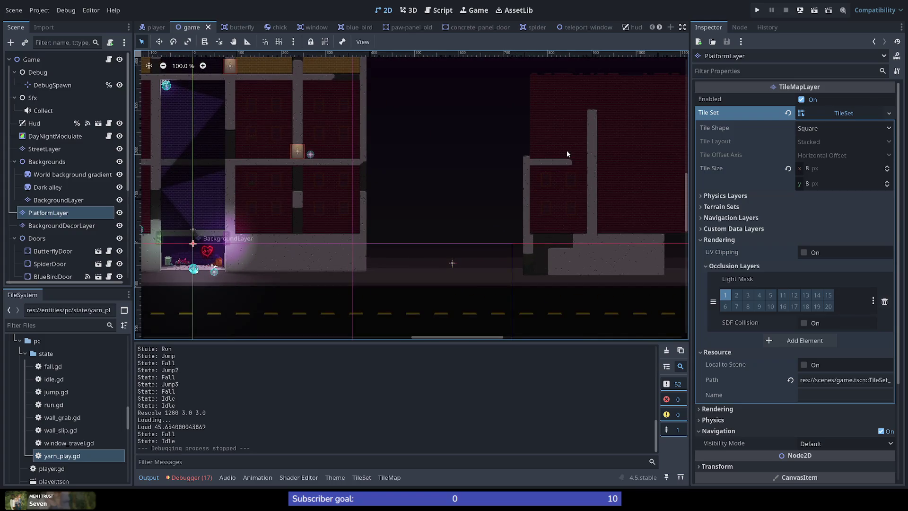
scroll(567, 149, up, 3)
scroll(576, 143, up, 5)
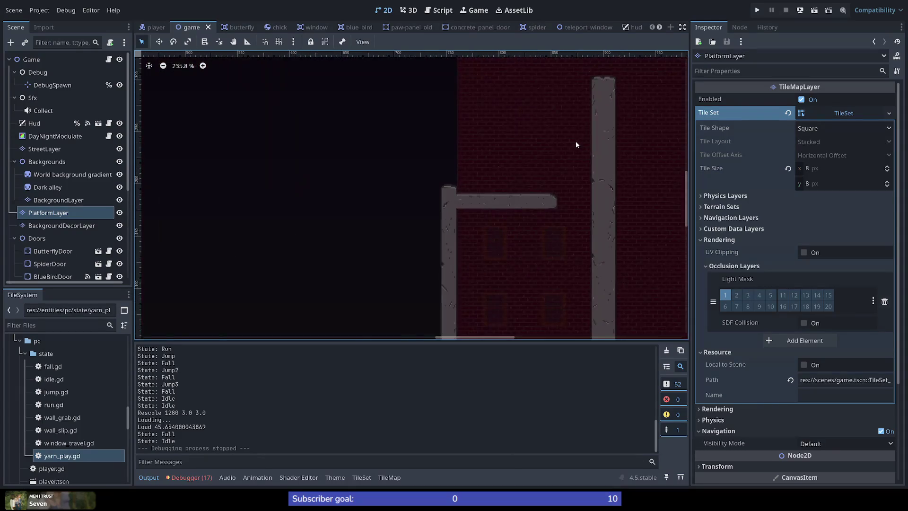
scroll(489, 132, down, 10)
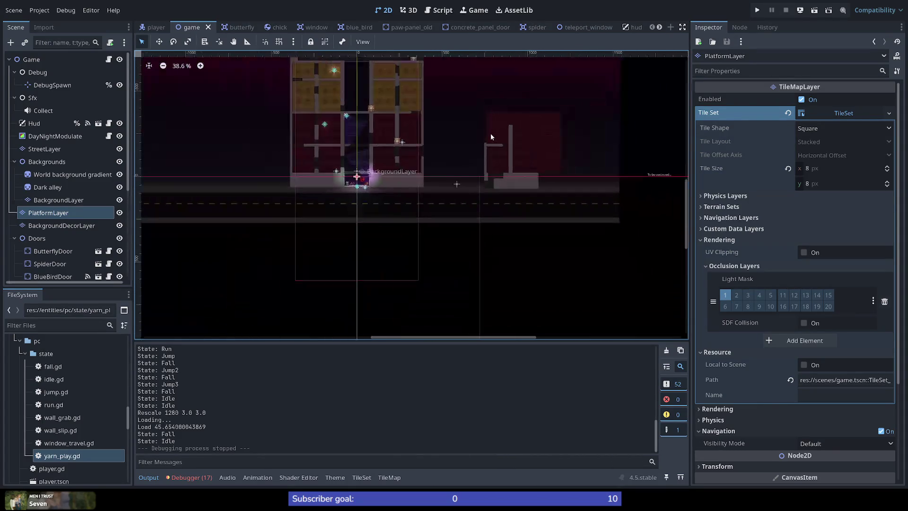
scroll(480, 106, up, 3)
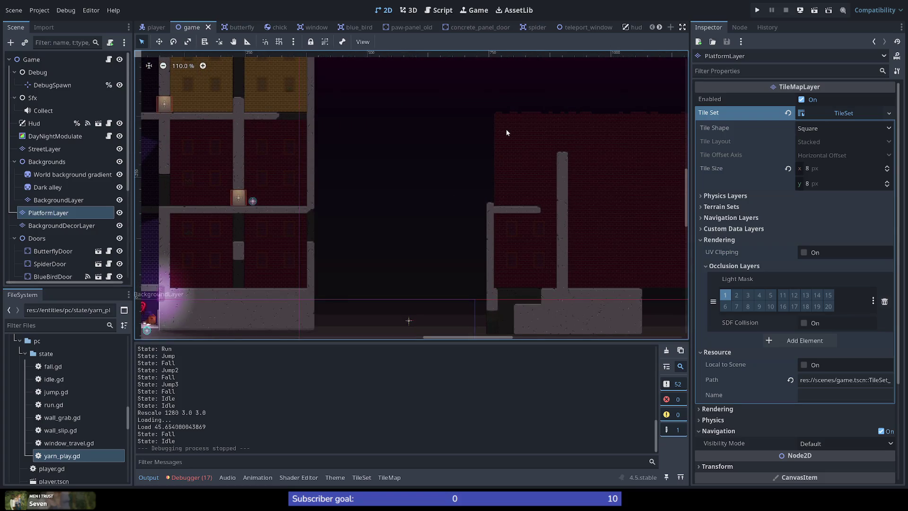
click(52, 84)
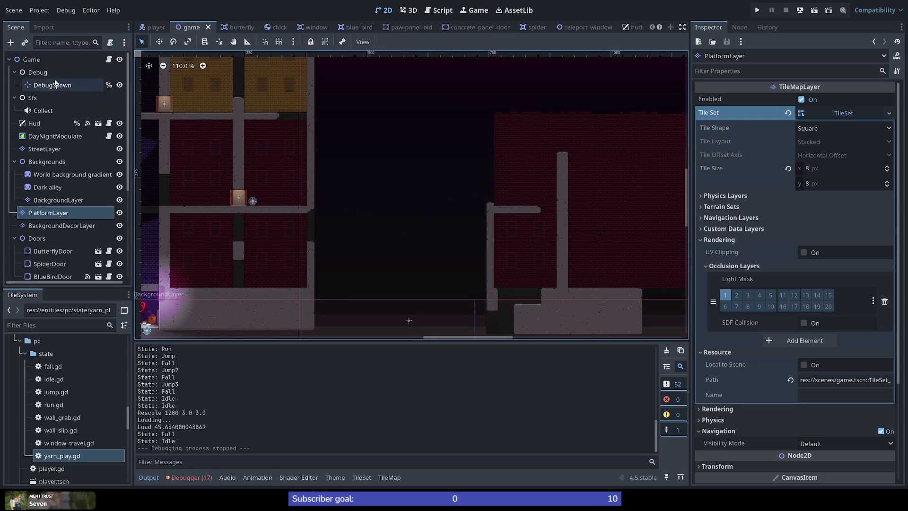
Move DebugSpawn up onto the left building's rooftop at (371, -783)
scroll(397, 166, down, 8)
scroll(395, 166, down, 3)
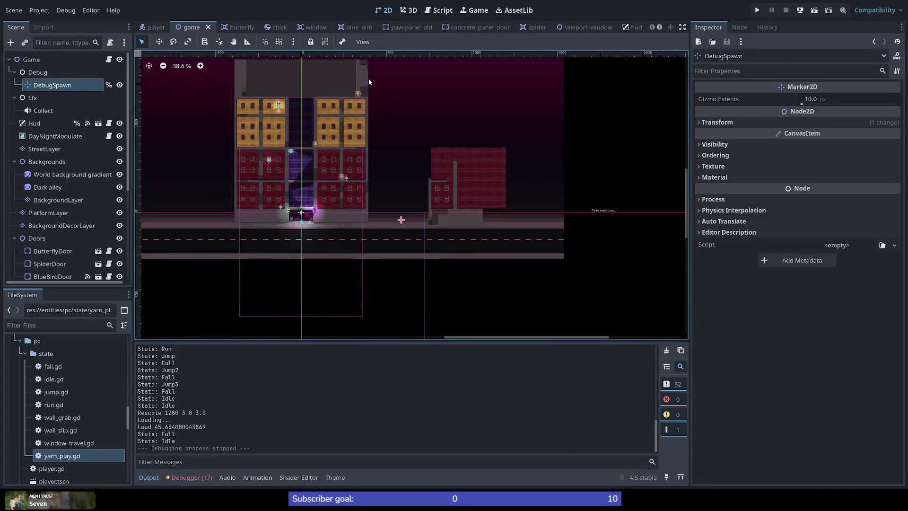
drag(400, 220, 364, 92)
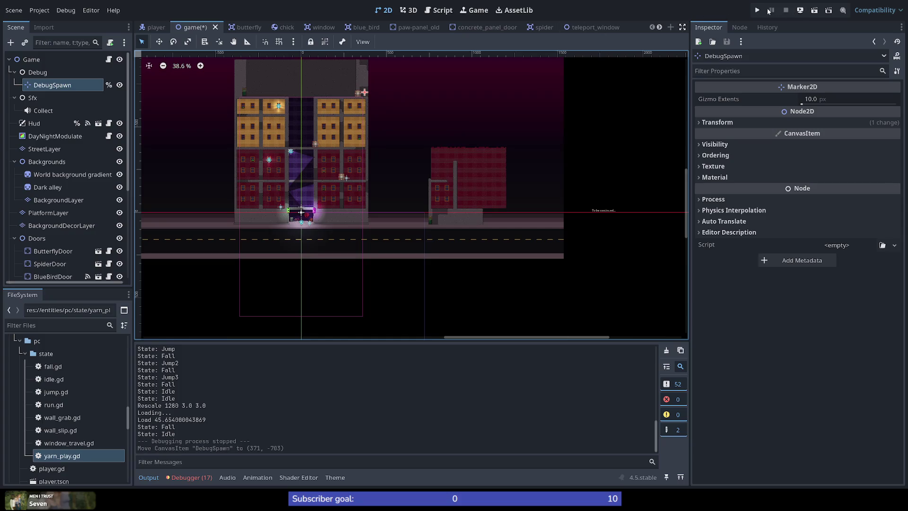
Test-run the game from the rooftop with a double-jump, then stop it
click(757, 10)
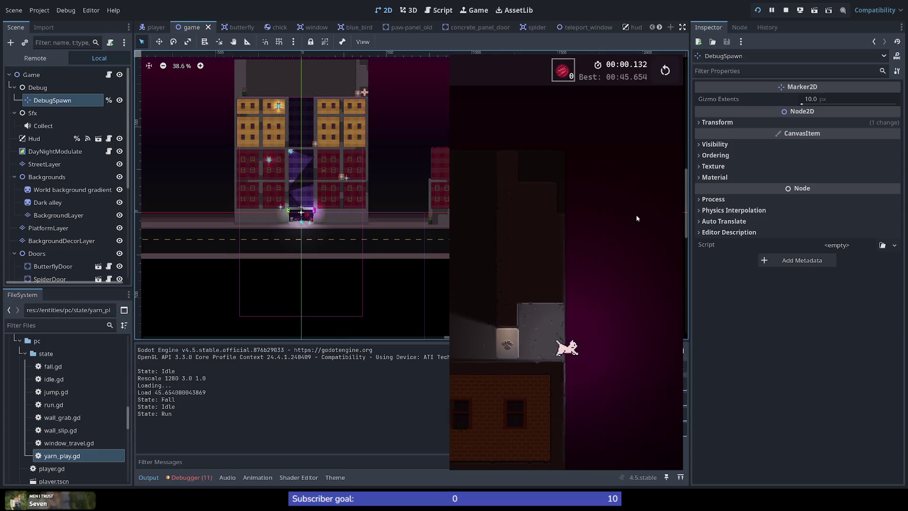
key(space)
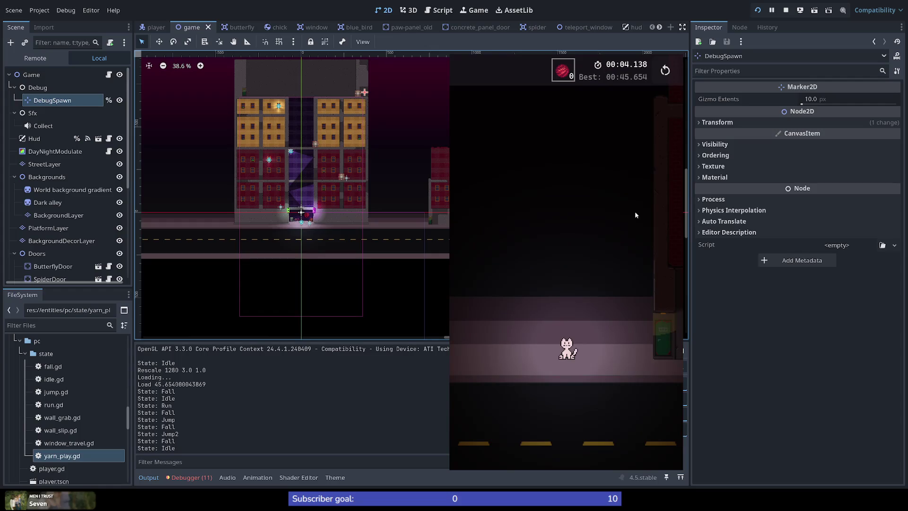
click(676, 56)
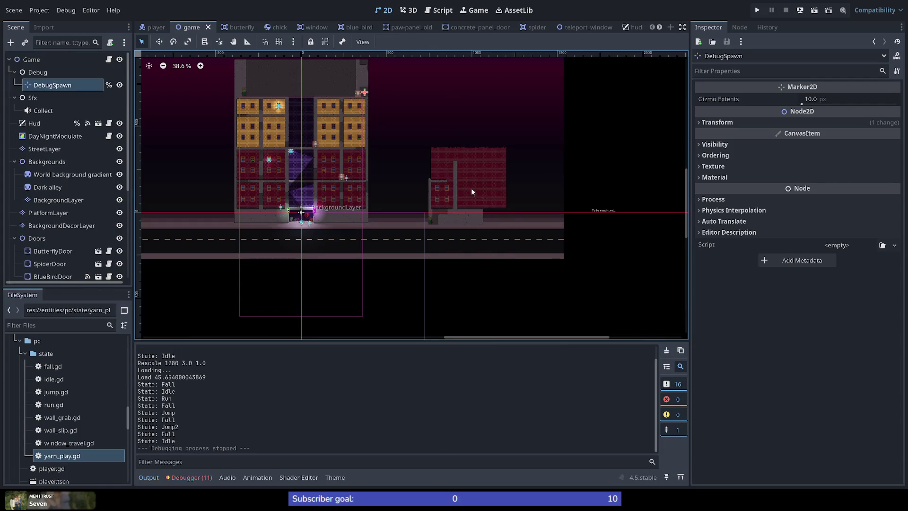
Move DebugSpawn down to the street beside the right building, at (575, 39)
scroll(467, 182, up, 9)
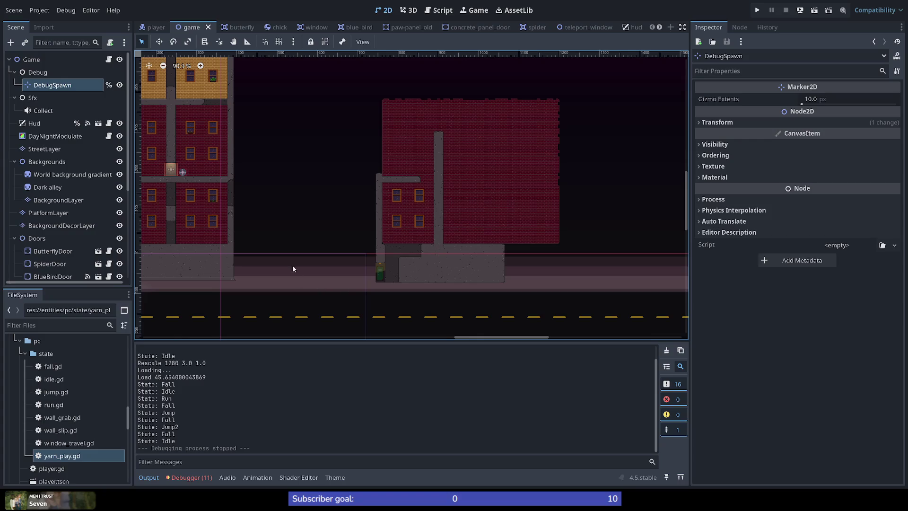
scroll(293, 265, up, 5)
scroll(295, 259, down, 6)
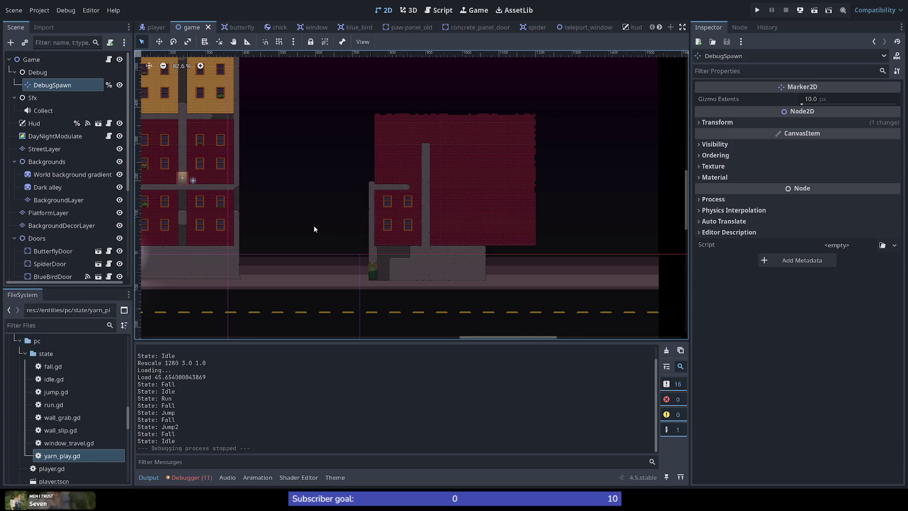
scroll(361, 194, up, 6)
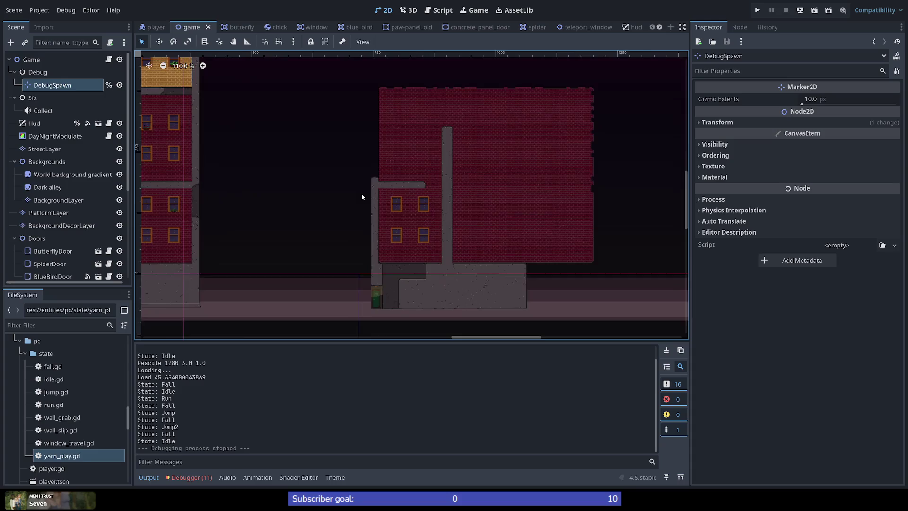
scroll(378, 163, down, 6)
scroll(376, 172, up, 5)
scroll(375, 190, up, 3)
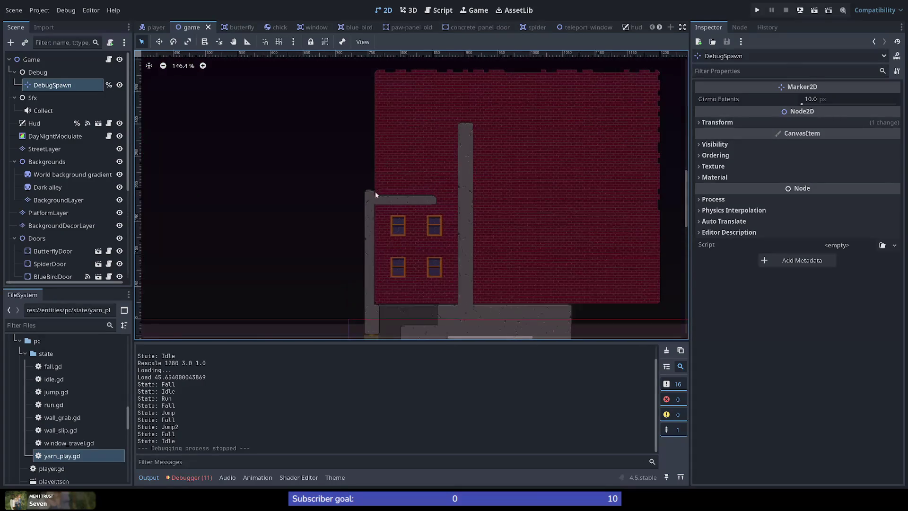
scroll(312, 210, down, 4)
scroll(279, 178, up, 6)
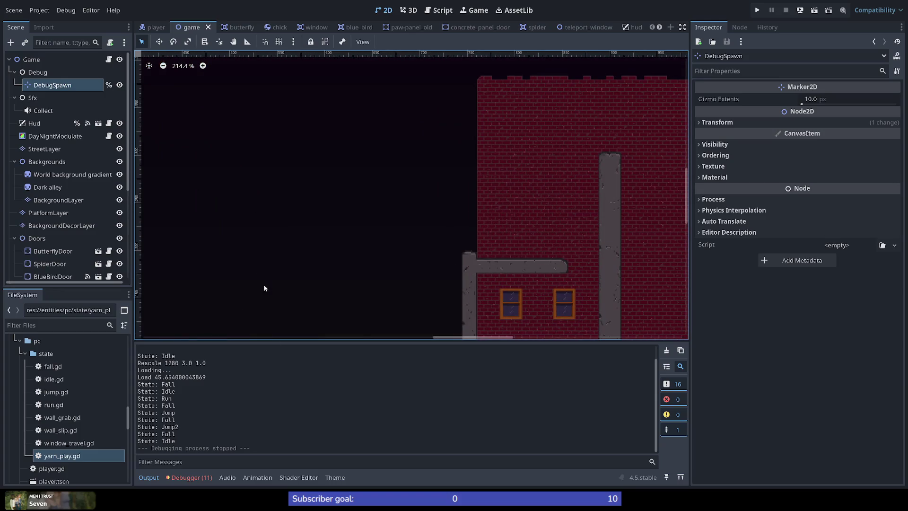
scroll(52, 231, down, 5)
scroll(298, 188, down, 15)
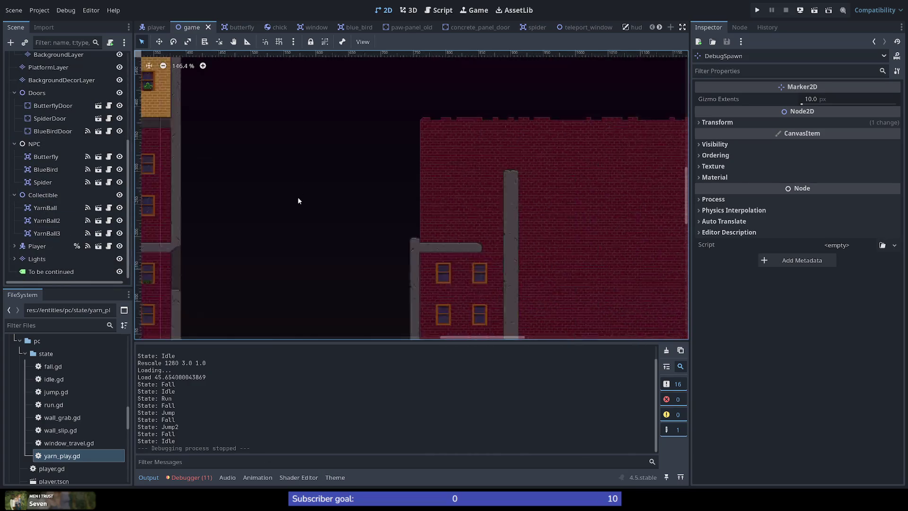
mouse_move(269, 124)
mouse_down()
mouse_move(341, 288)
mouse_move(317, 289)
mouse_up()
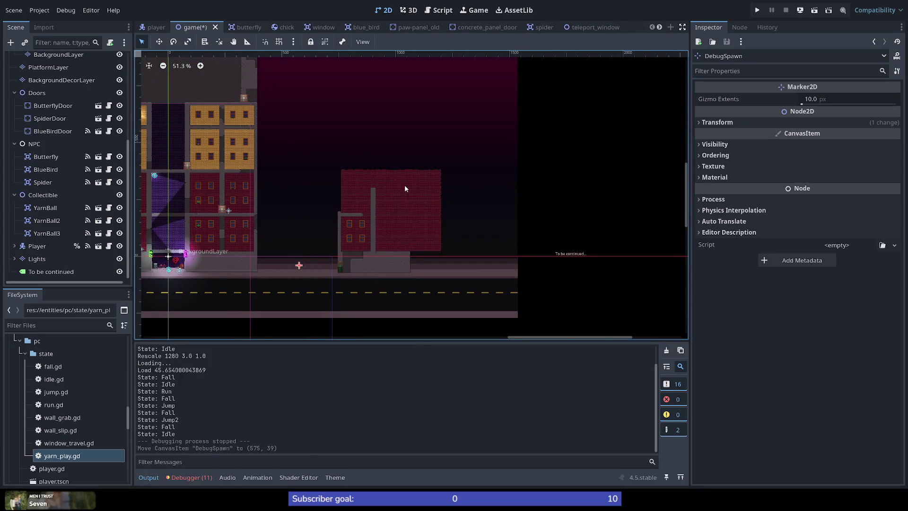
Select PlatformLayer to bring up its TileMap painting panel
scroll(372, 192, up, 5)
scroll(372, 191, up, 1)
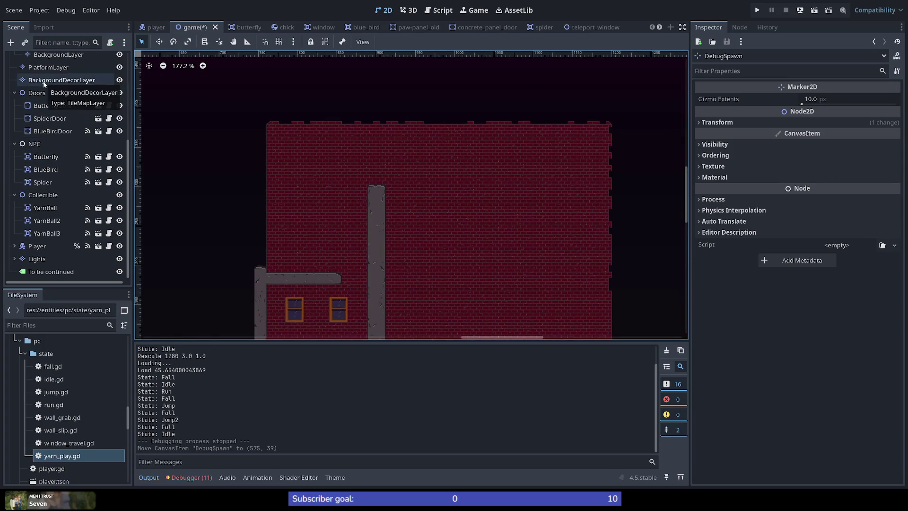
click(47, 67)
Pick the Concrete terrain and measure how far the ledge should extend left
click(184, 388)
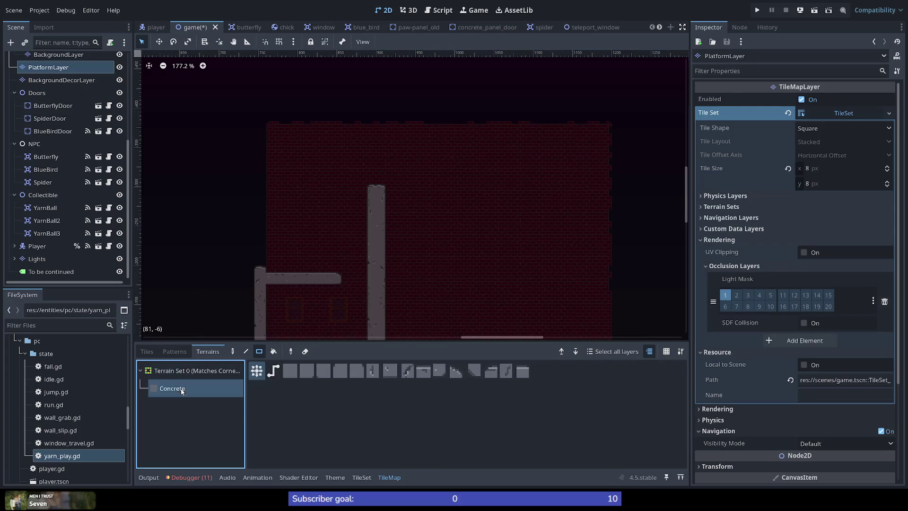
click(291, 373)
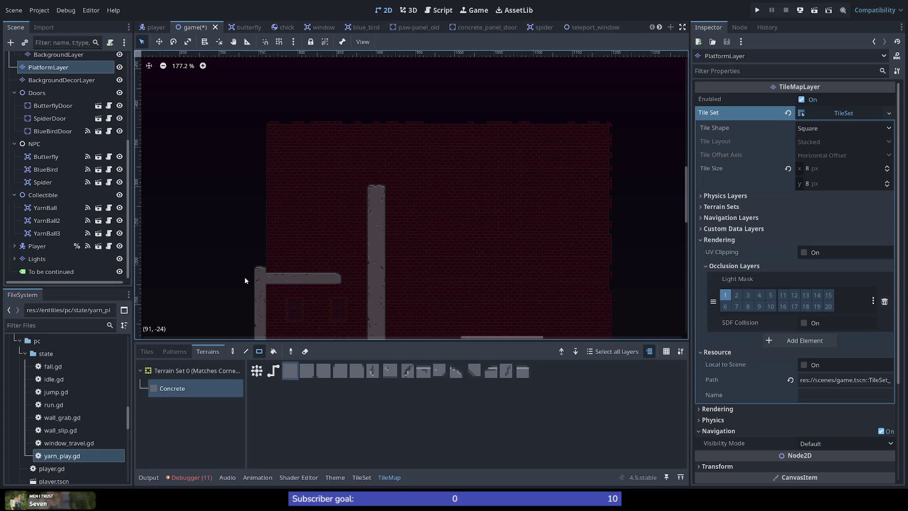
drag(191, 281, 426, 221)
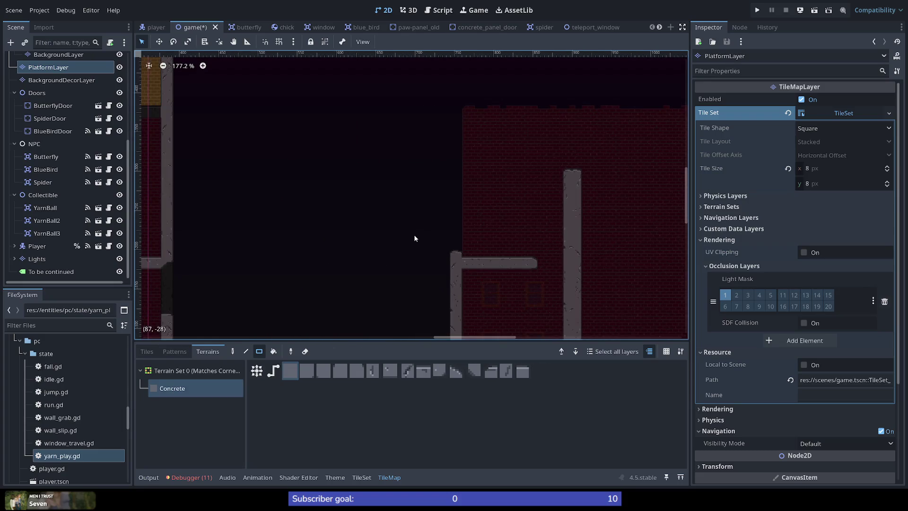
key(r)
drag(453, 259, 395, 262)
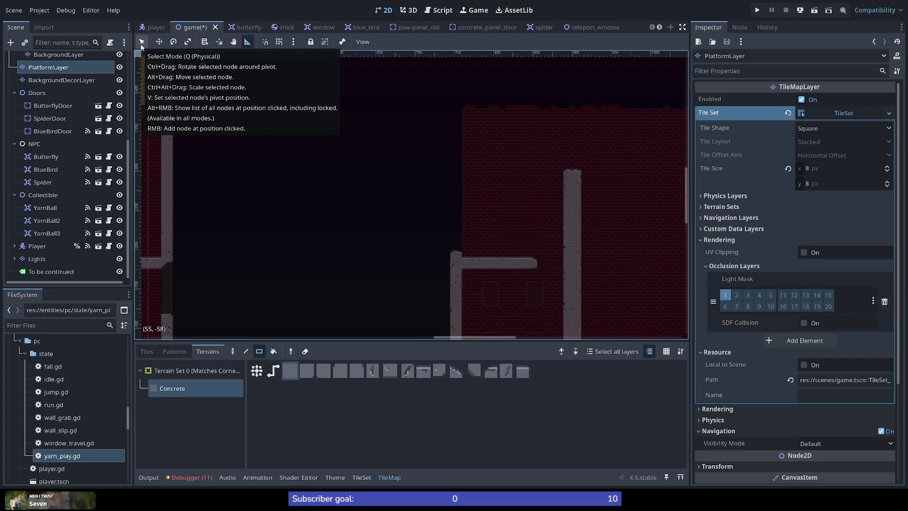
click(141, 45)
Extend the concrete ledge leftward past the pillar and repaint its tiles
mouse_move(461, 260)
mouse_down()
mouse_move(305, 267)
mouse_move(329, 268)
mouse_up()
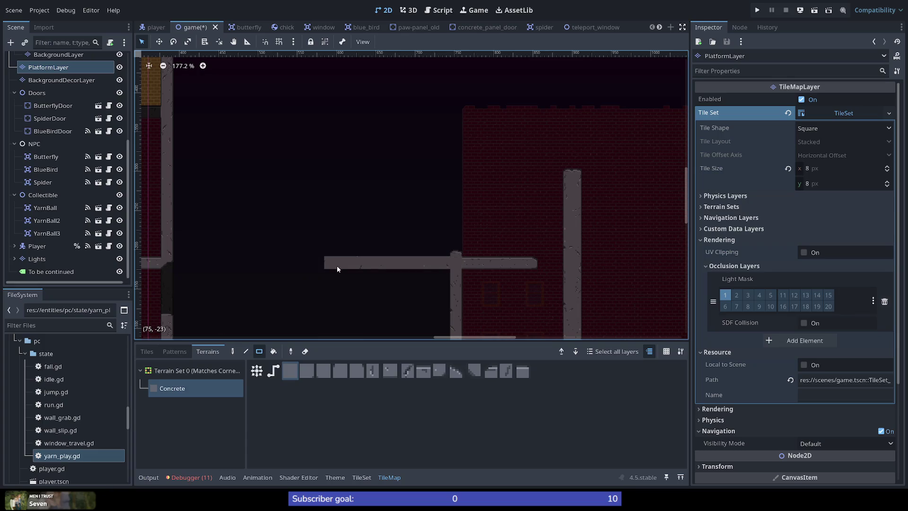
scroll(336, 266, up, 3)
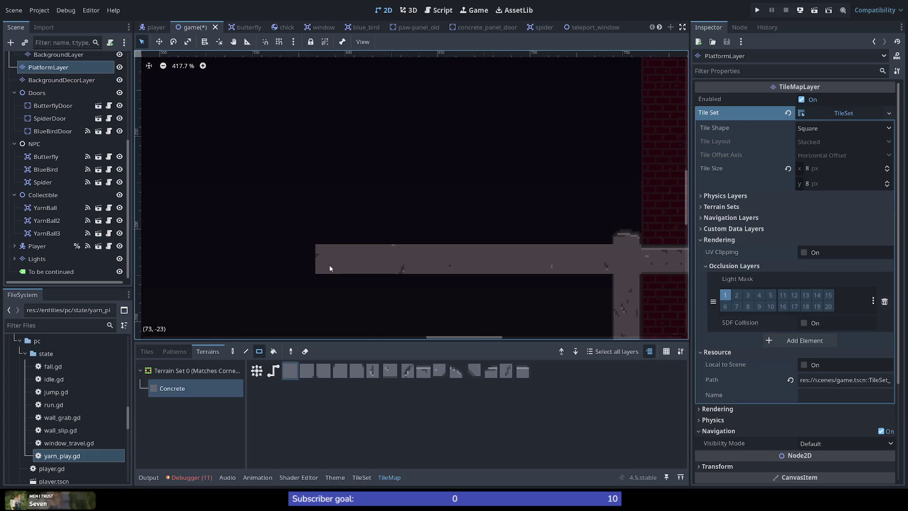
click(257, 371)
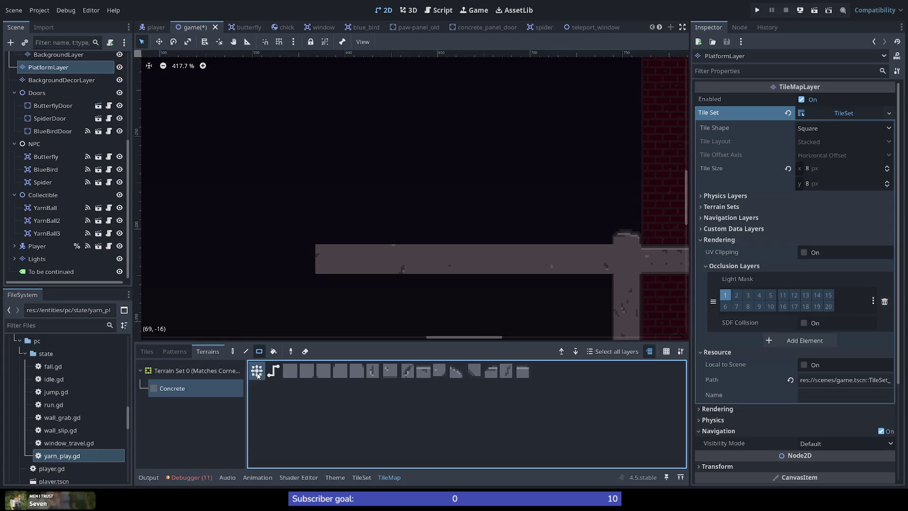
drag(320, 251, 614, 269)
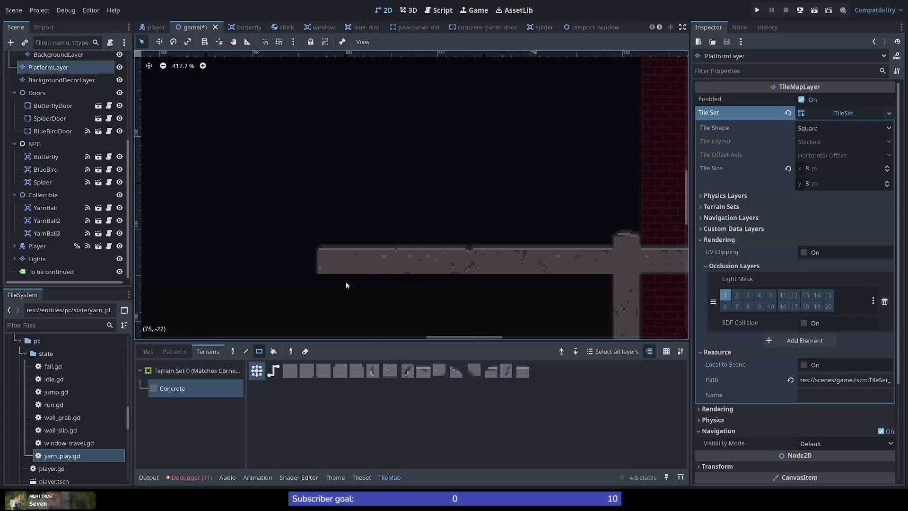
drag(328, 281, 602, 277)
right_click(602, 277)
drag(343, 275, 599, 272)
drag(586, 270, 334, 265)
drag(390, 268, 464, 268)
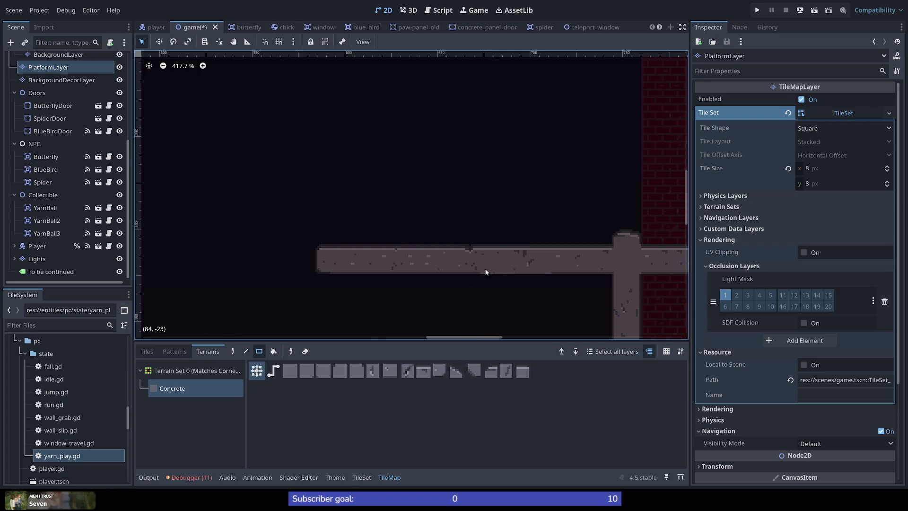
drag(547, 273, 541, 274)
Undo a stray 4x2 concrete block, then save and run the game with F5
scroll(358, 277, down, 2)
drag(309, 204, 368, 211)
drag(310, 205, 375, 221)
key(ctrl+z)
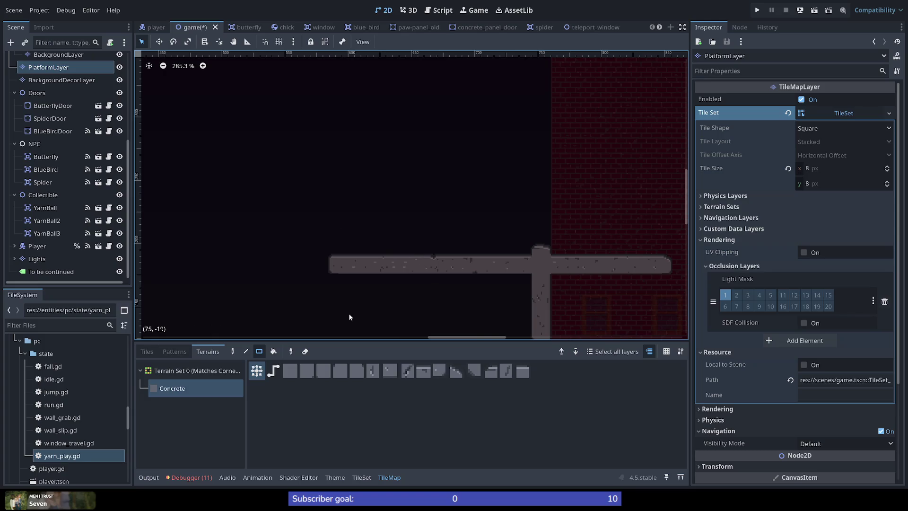
scroll(350, 316, up, 1)
scroll(342, 317, down, 6)
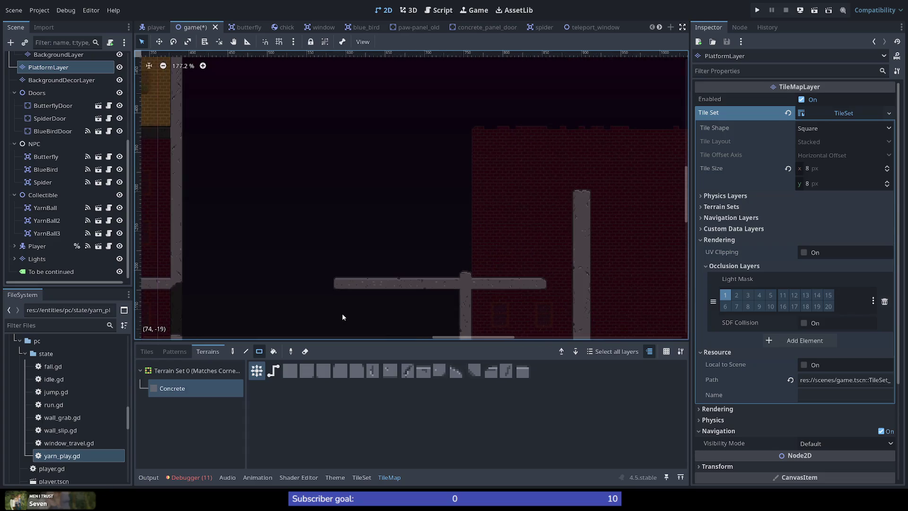
key(F5)
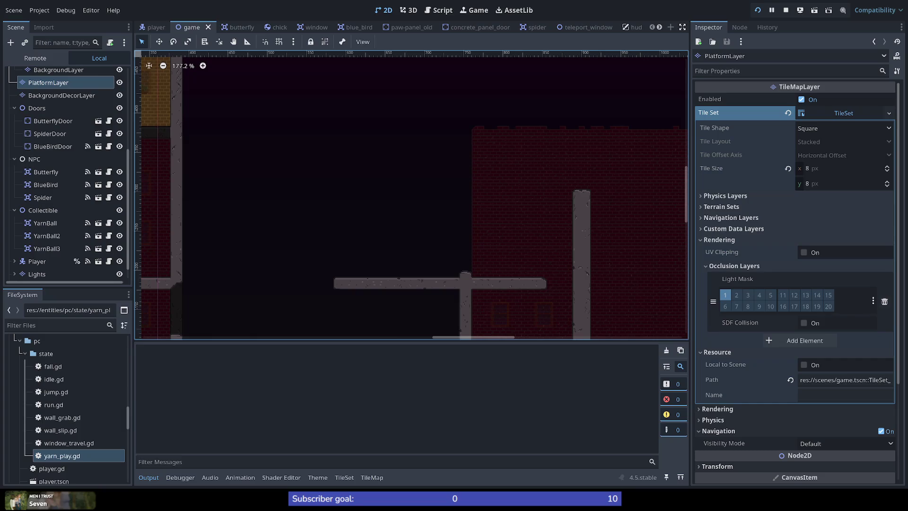
Run the cat onto the extended ledge and wall-jump up the brick building's floors
key(Right)
key(space)
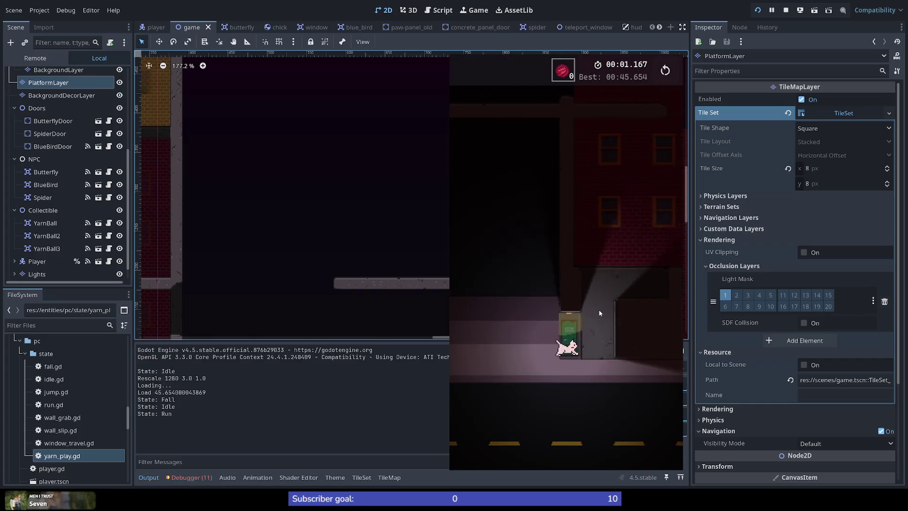
key(space)
key(space)
key(space)
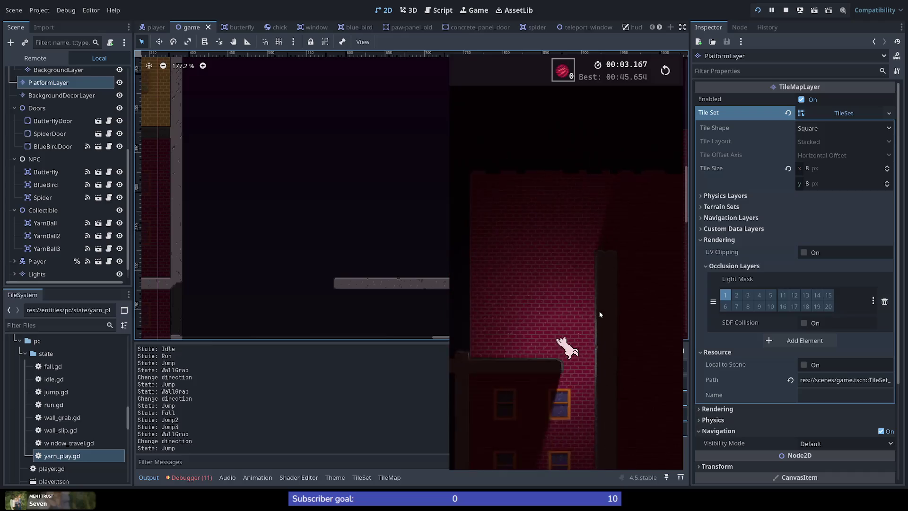
key(space)
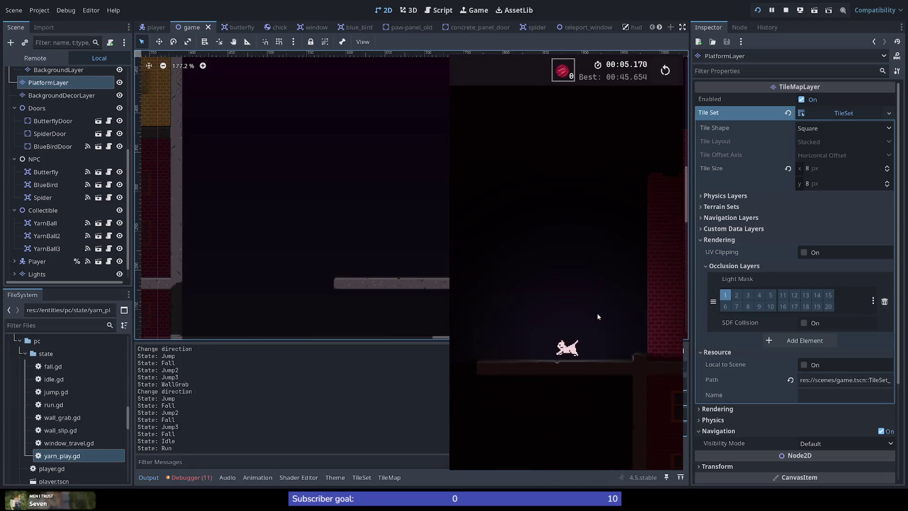
key(Right)
key(space)
key(space)
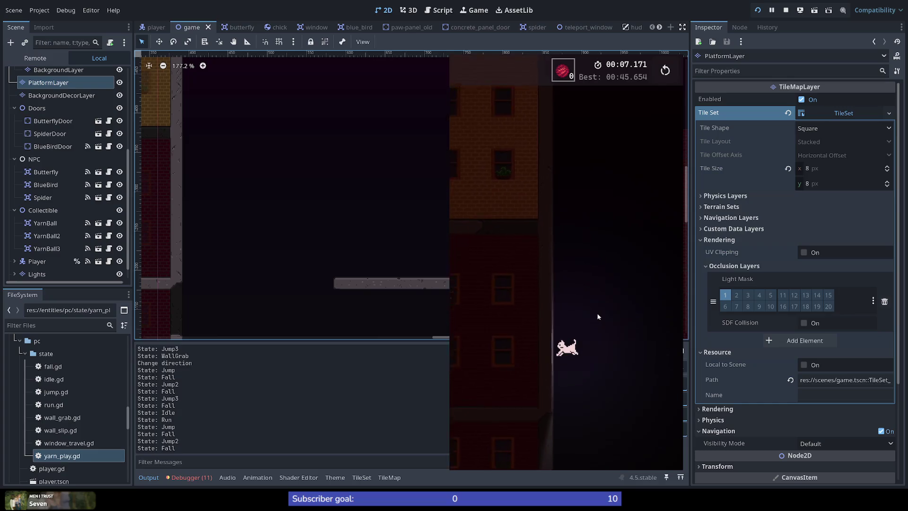
key(space)
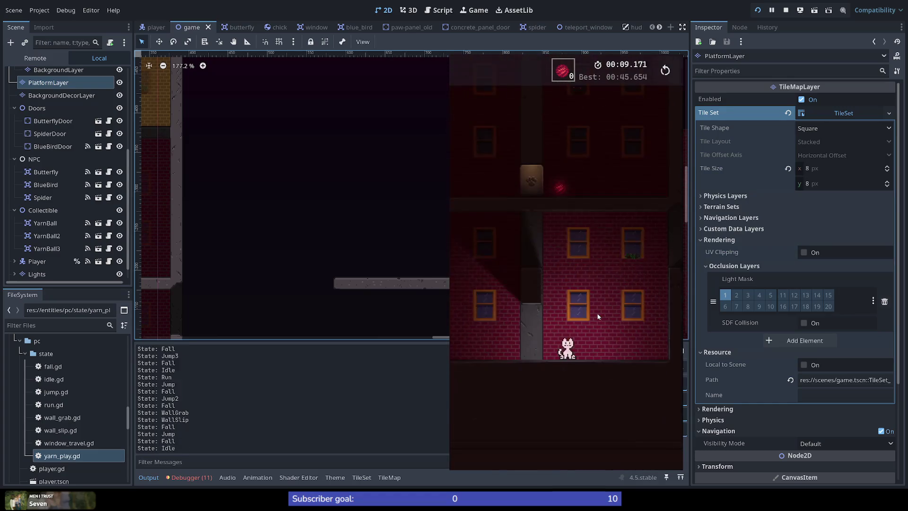
key(Left)
key(space)
key(space)
key(space)
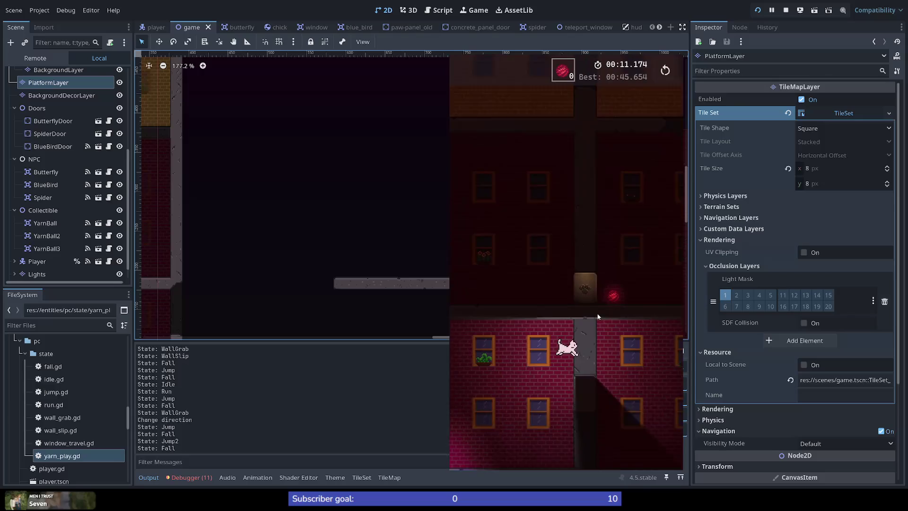
key(space)
key(space)
key(space)
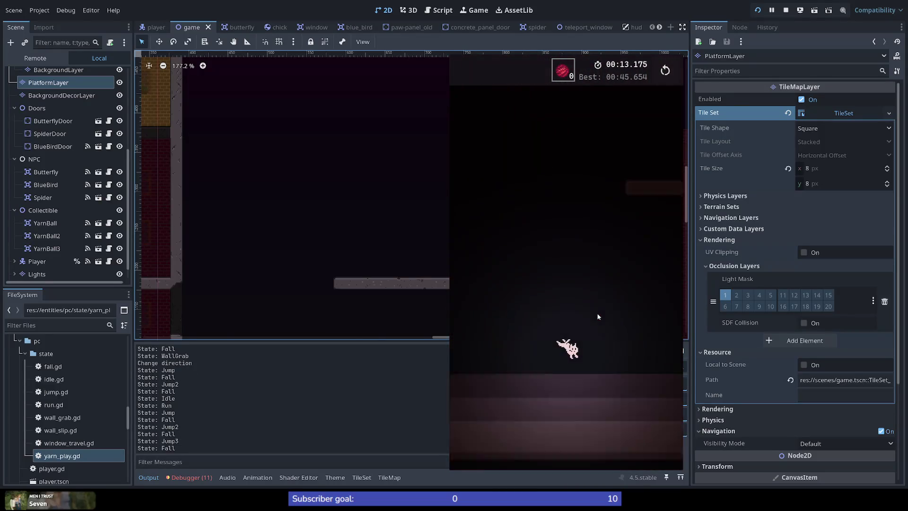
Wall-jump onward through the alley, then stop the test run with F8
key(space)
key(space)
key(space)
key(space)
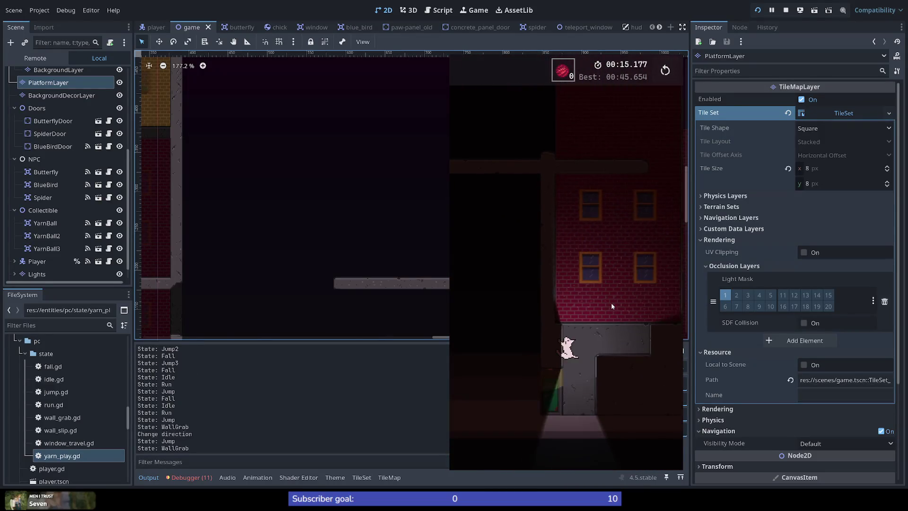
key(space)
key(space)
key(space)
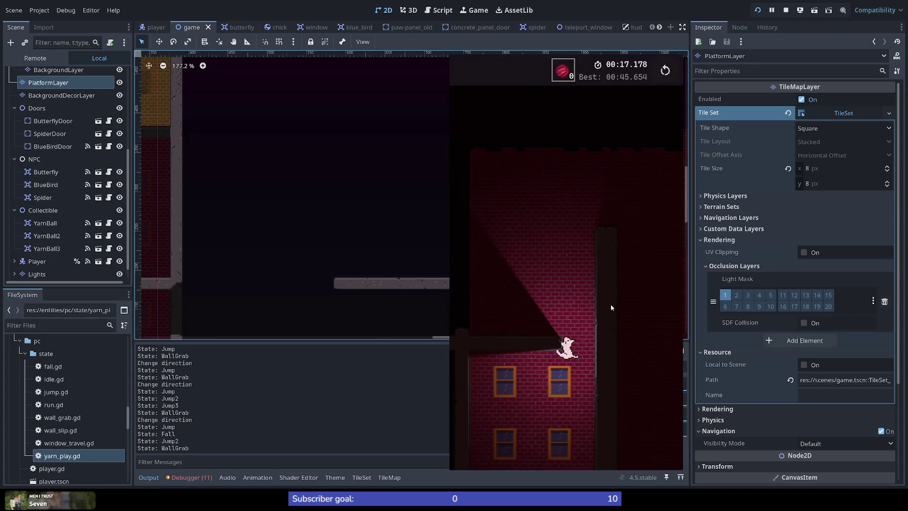
key(space)
key(space)
key(space)
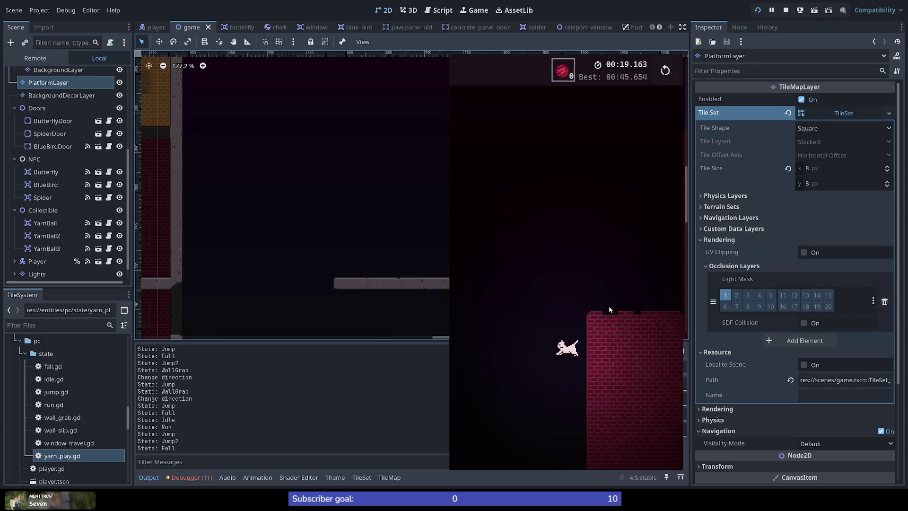
key(space)
key(space)
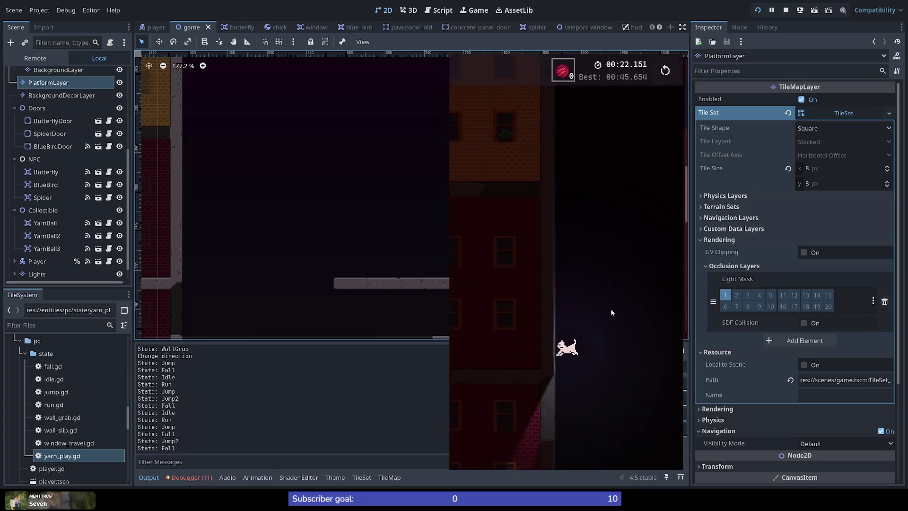
key(space)
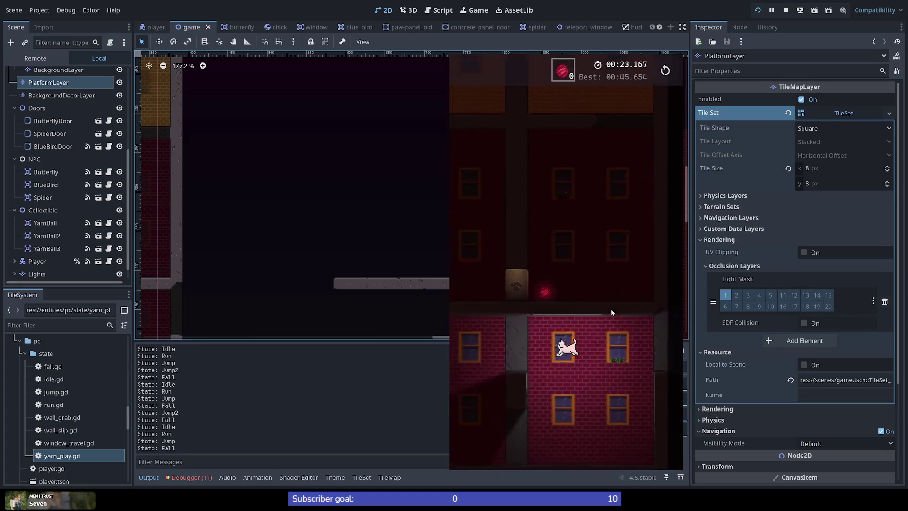
key(F8)
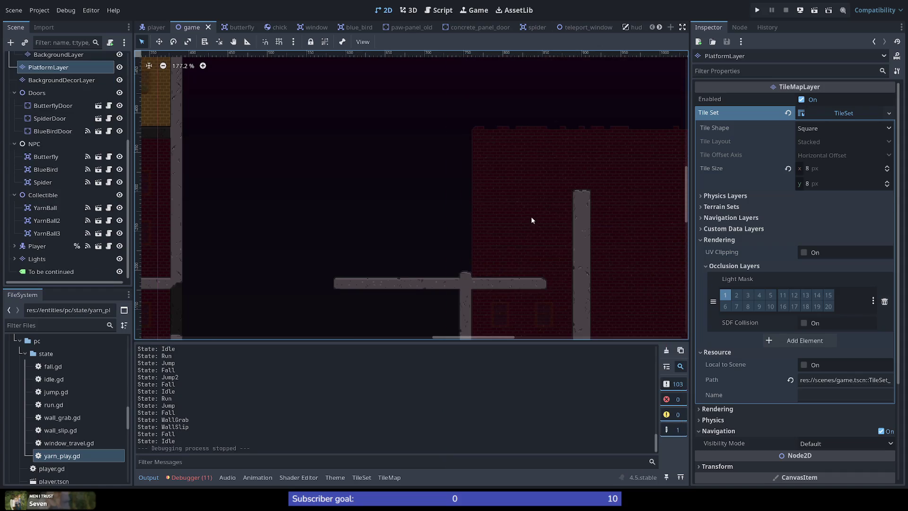
Move the DebugSpawn marker to the level's upper-left area
scroll(222, 283, down, 4)
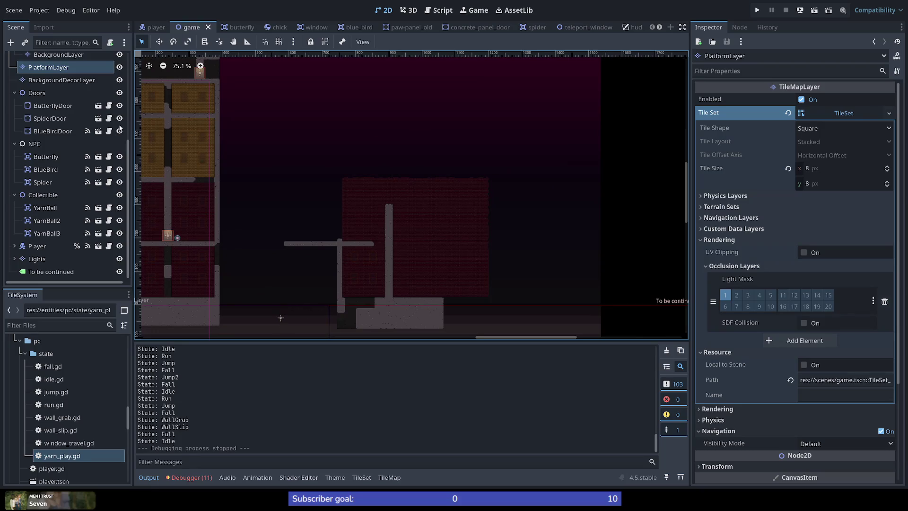
scroll(41, 115, up, 5)
click(50, 85)
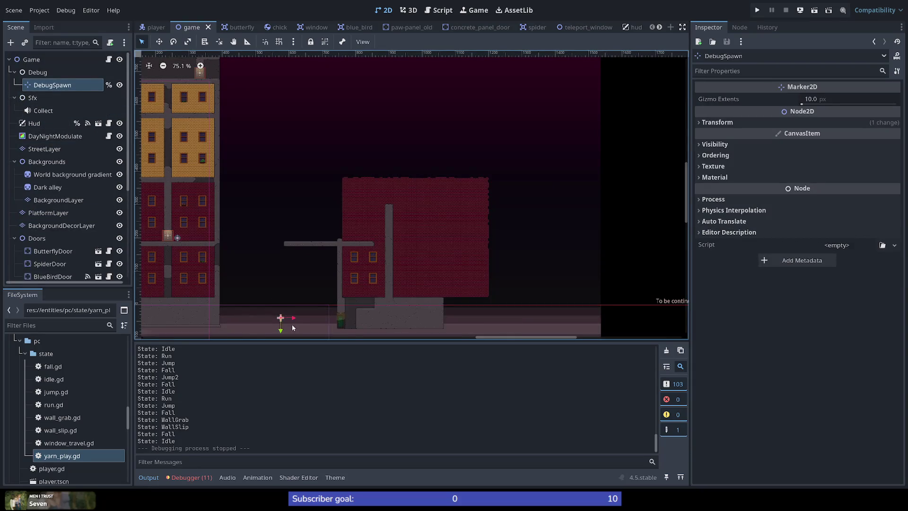
mouse_move(281, 323)
mouse_down()
mouse_move(241, 100)
mouse_move(216, 78)
mouse_up()
Save and run the game, climb the brick rooftop with jumps, then stop with F8
click(756, 10)
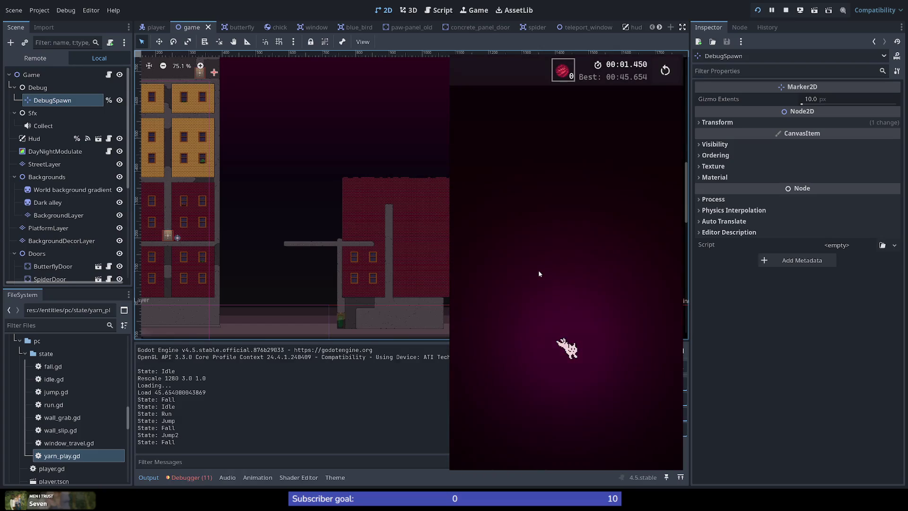
key(space)
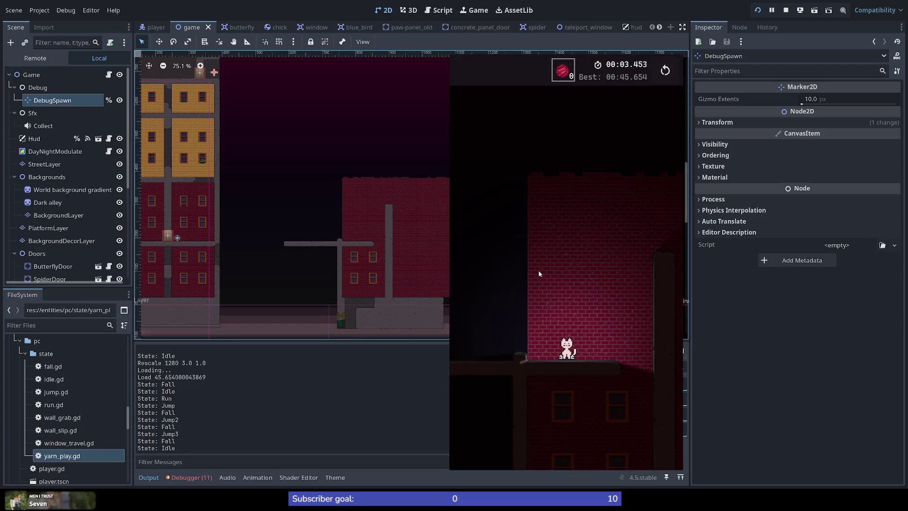
key(space)
key(space)
key(space)
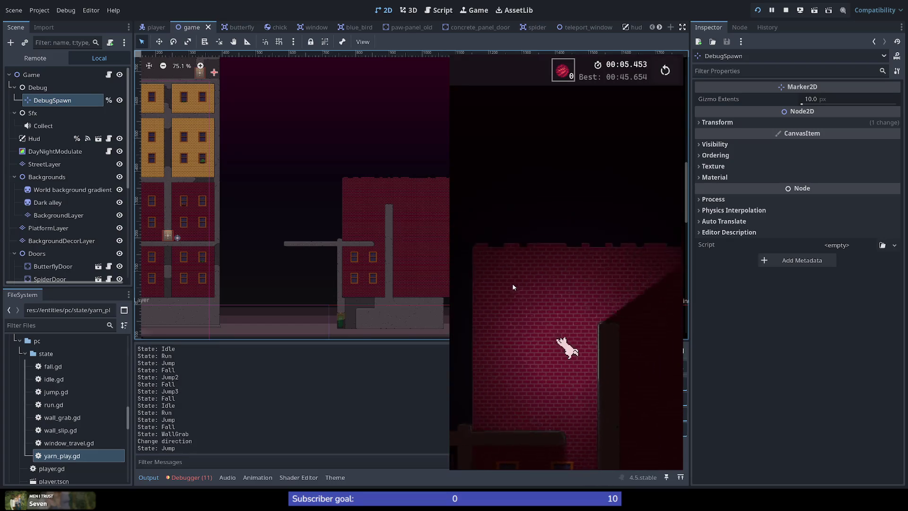
key(space)
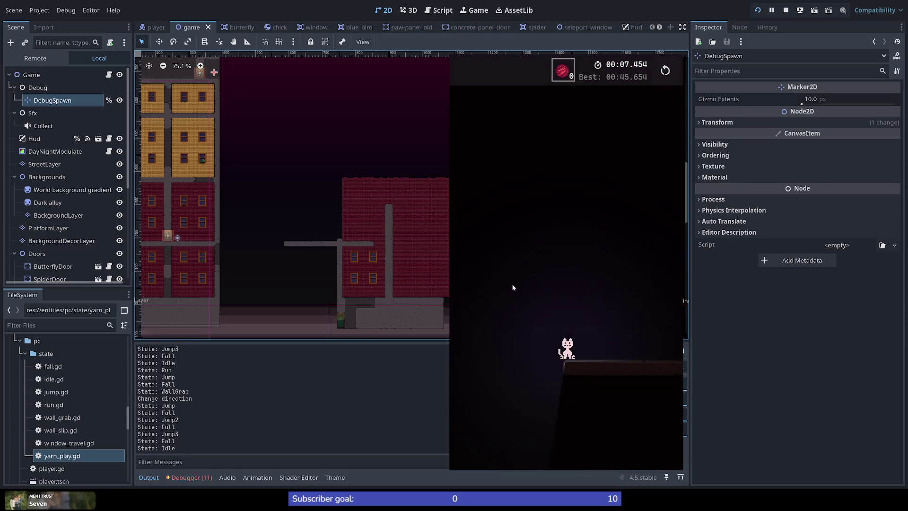
key(space)
key(space)
key(space)
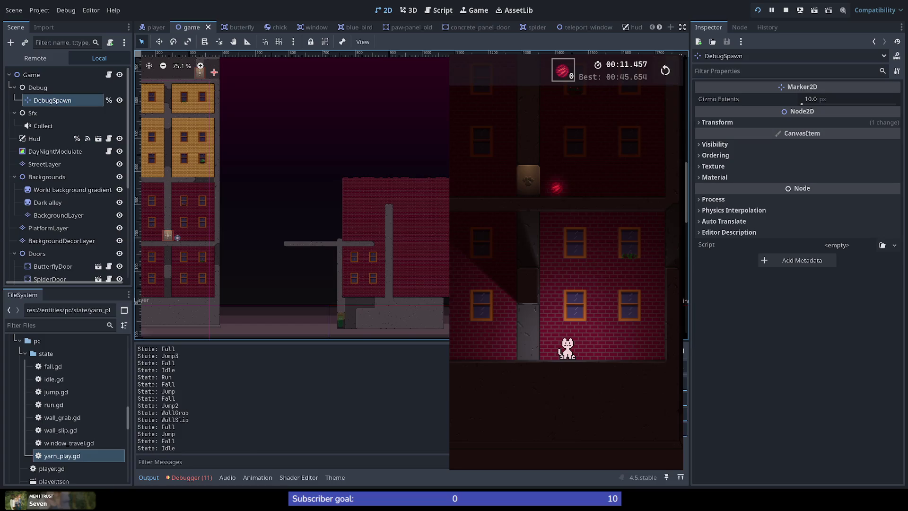
key(F8)
scroll(299, 258, up, 12)
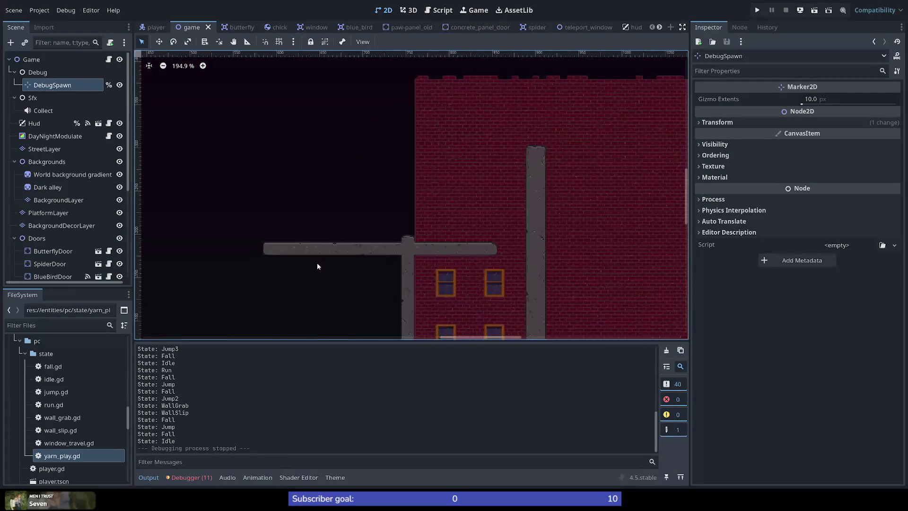
Zoom the 2D viewport, then switch to Aseprite to start a new sprite
scroll(253, 232, up, 5)
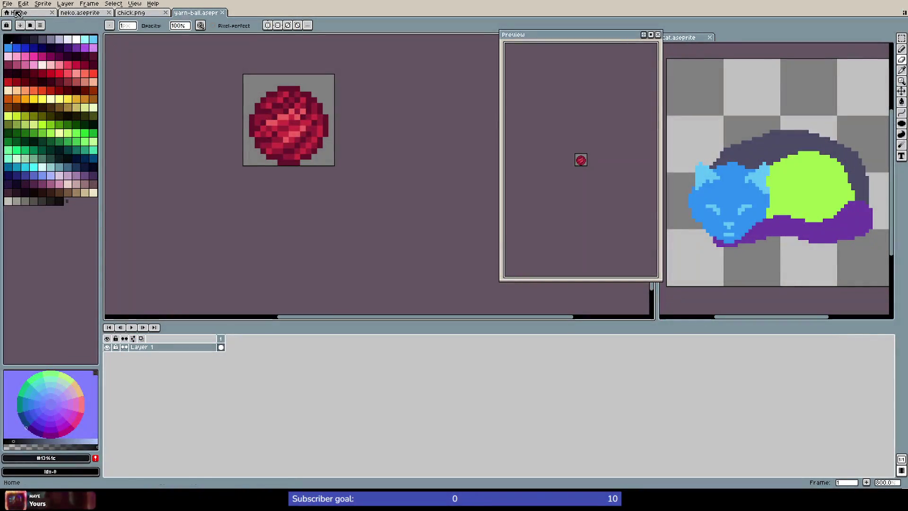
click(9, 4)
Create a new 32×32 sprite
click(14, 15)
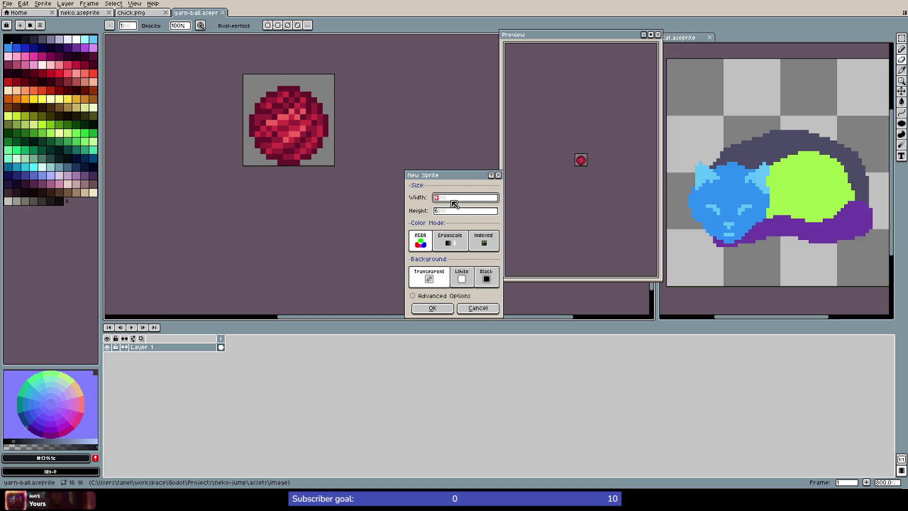
key(Tab)
key(Return)
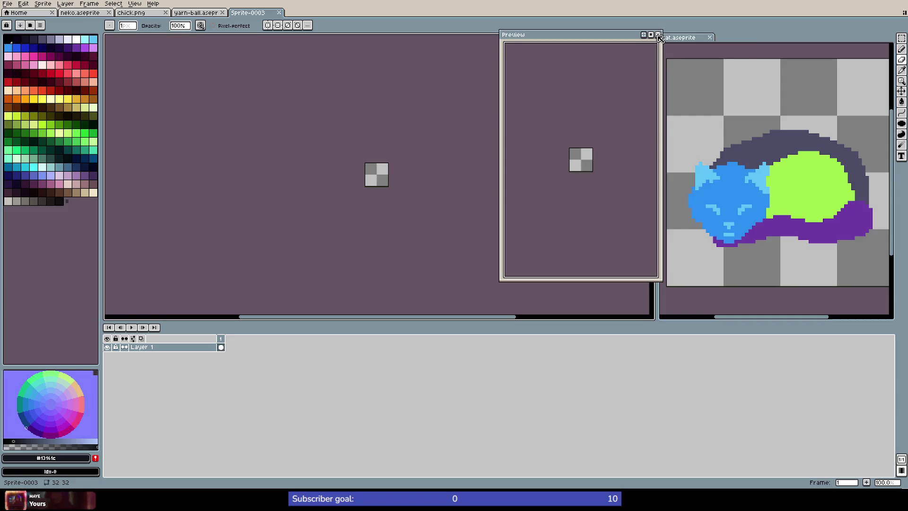
Zoom the canvas and pick a dark palette colour for the fence
scroll(376, 172, up, 8)
scroll(286, 265, down, 4)
scroll(308, 274, up, 2)
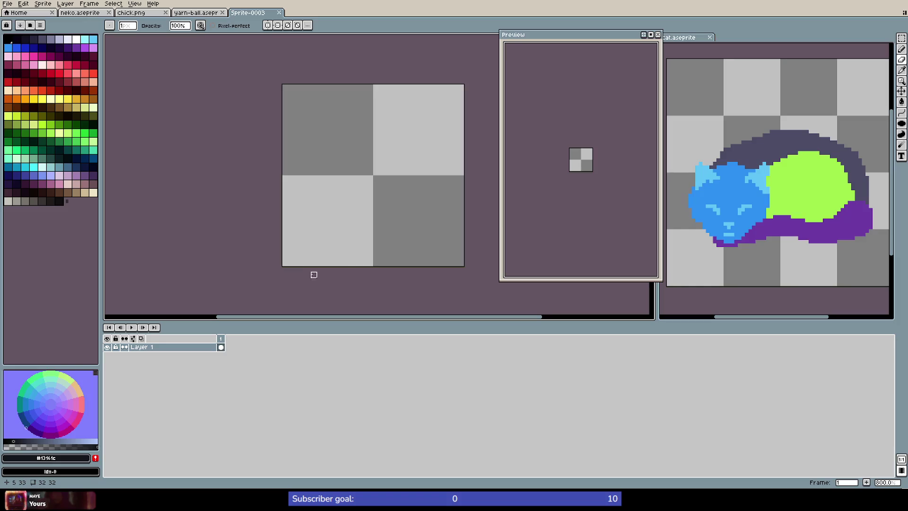
scroll(368, 257, down, 1)
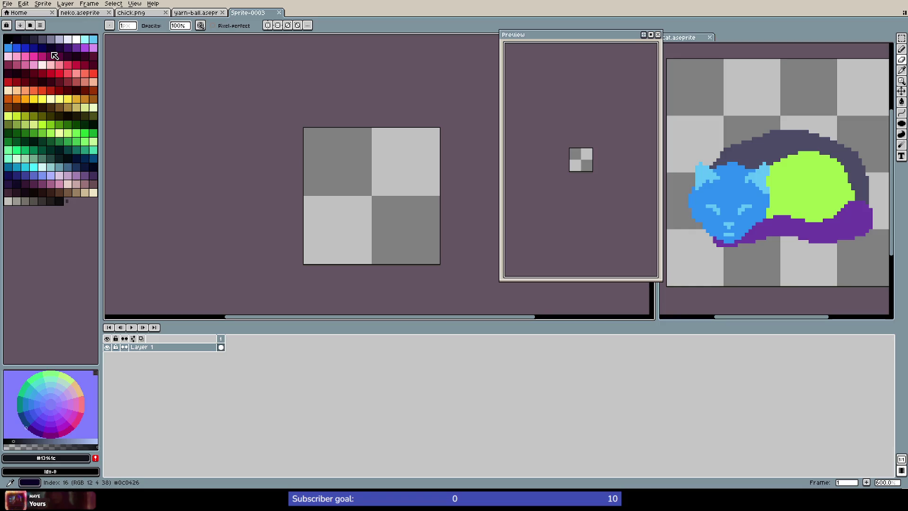
click(38, 43)
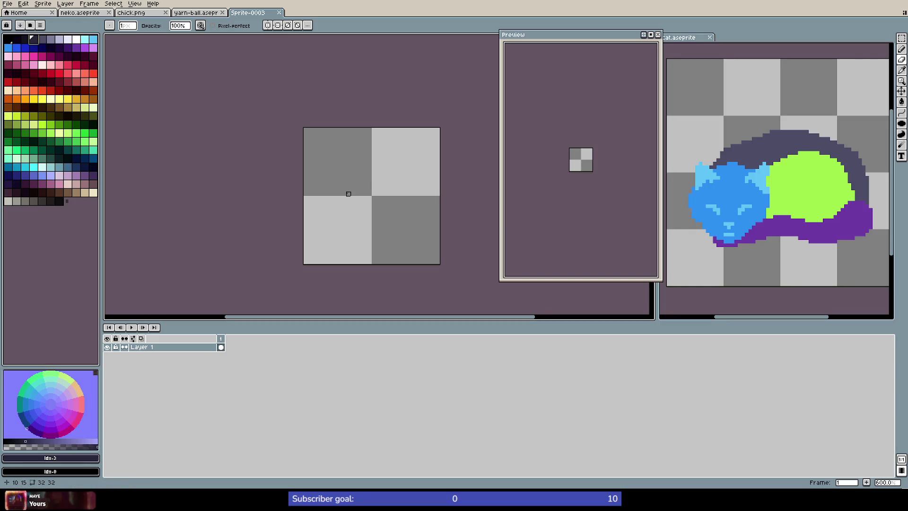
scroll(344, 258, up, 1)
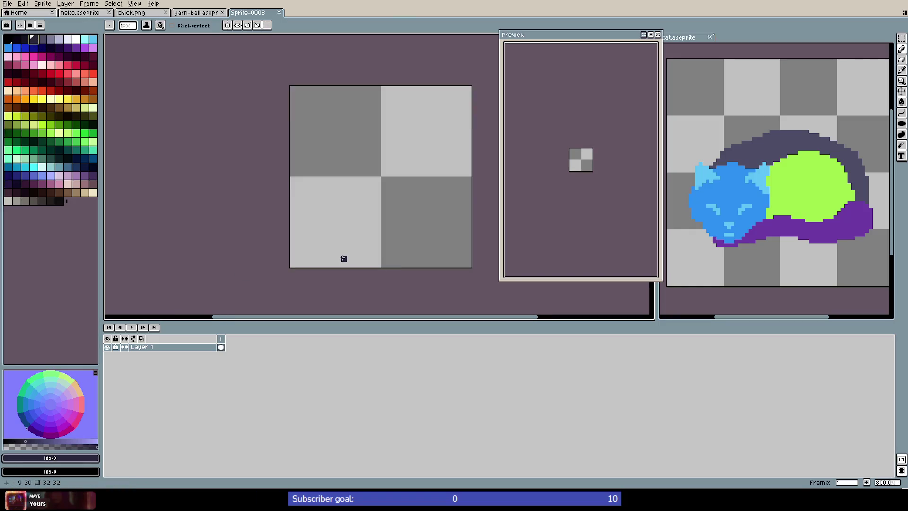
scroll(343, 258, down, 1)
scroll(356, 218, up, 1)
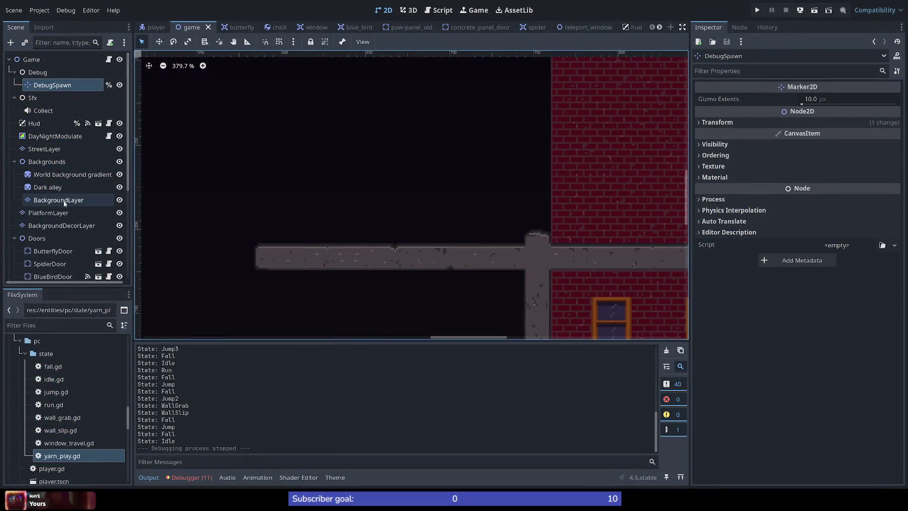
Select the BackgroundDecorLayer, then PlatformLayer, then bring up Aseprite's file options
click(51, 228)
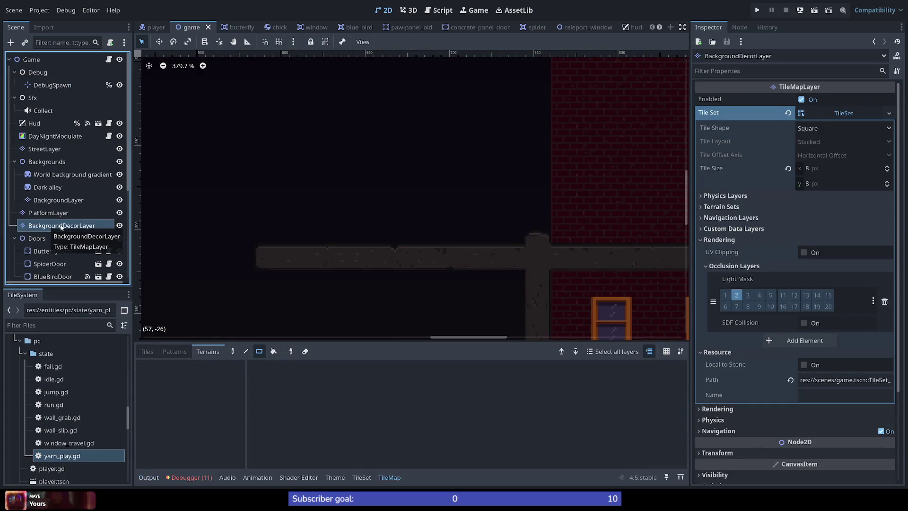
scroll(64, 237, down, 5)
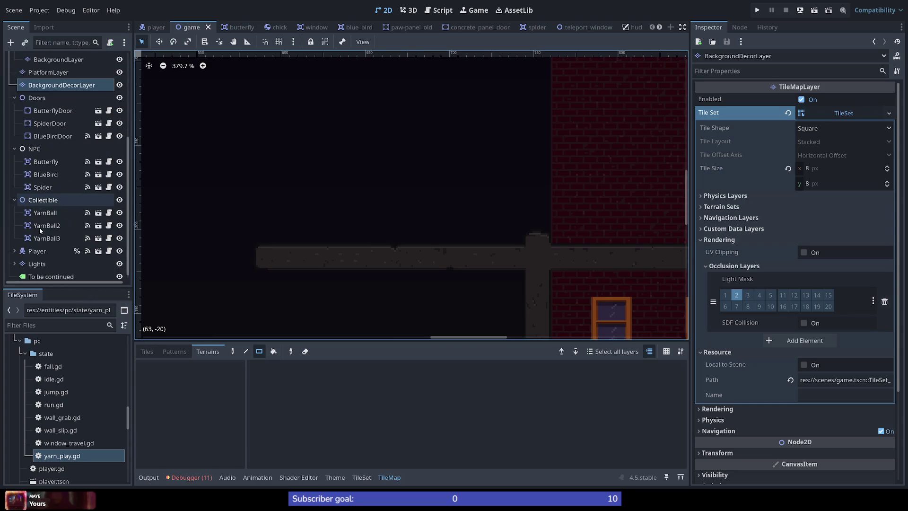
scroll(46, 251, up, 5)
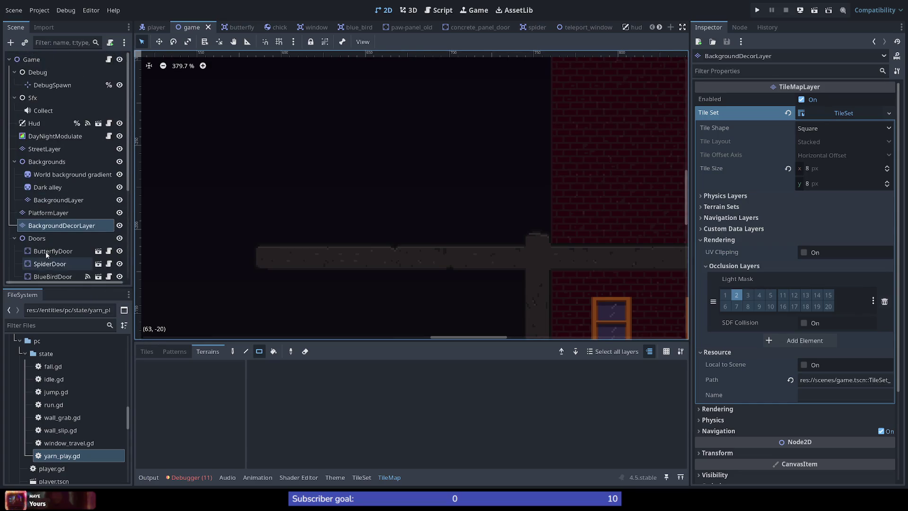
scroll(45, 252, down, 5)
scroll(48, 252, up, 5)
click(48, 214)
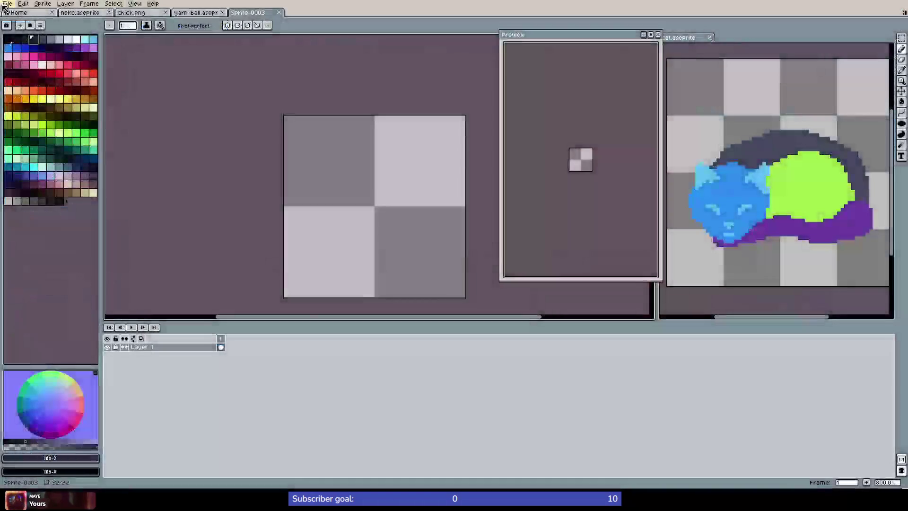
click(7, 3)
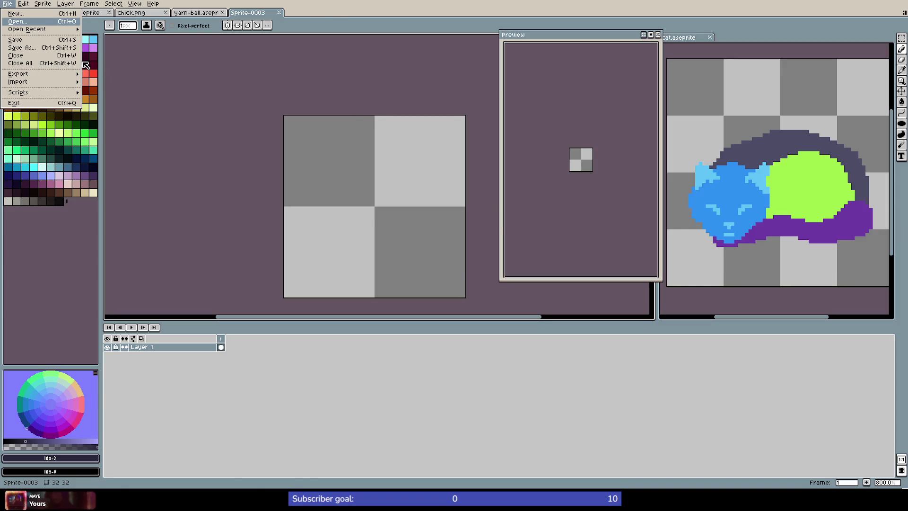
Zoom into bricks.png and marquee-select part of the maroon brick ring to measure it
scroll(363, 191, up, 3)
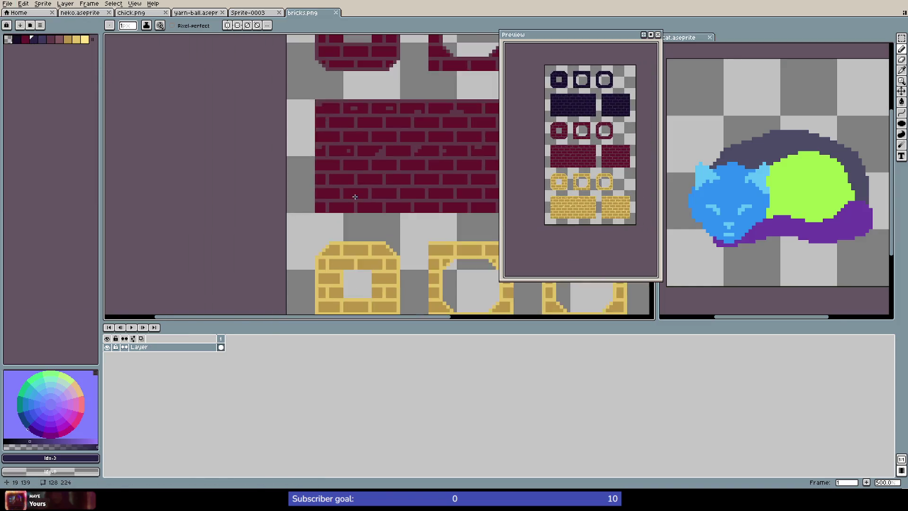
scroll(363, 192, down, 3)
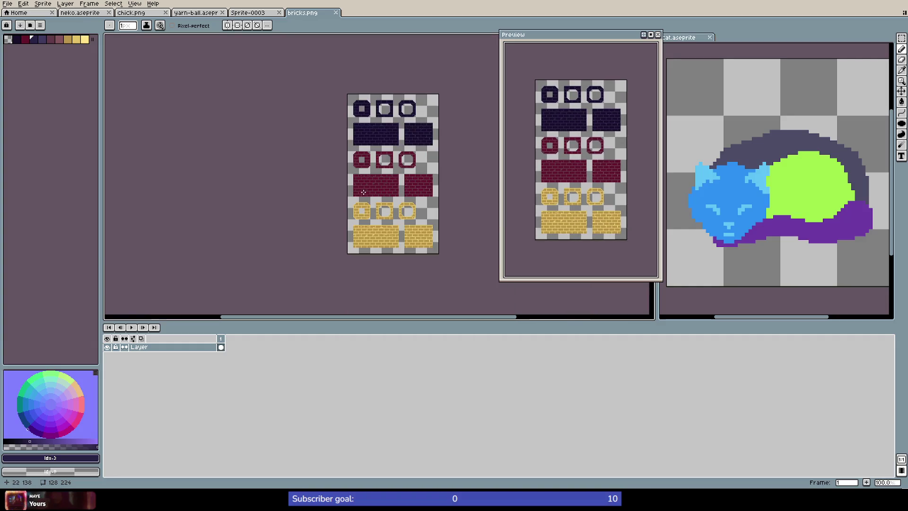
scroll(358, 161, up, 5)
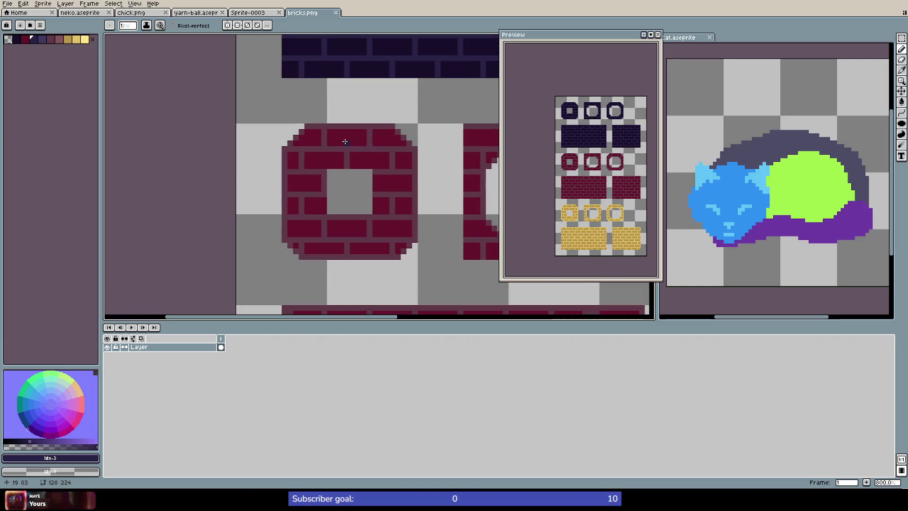
key(m)
mouse_move(324, 126)
mouse_down()
mouse_move(369, 165)
mouse_move(349, 151)
mouse_move(374, 123)
mouse_up()
click(363, 189)
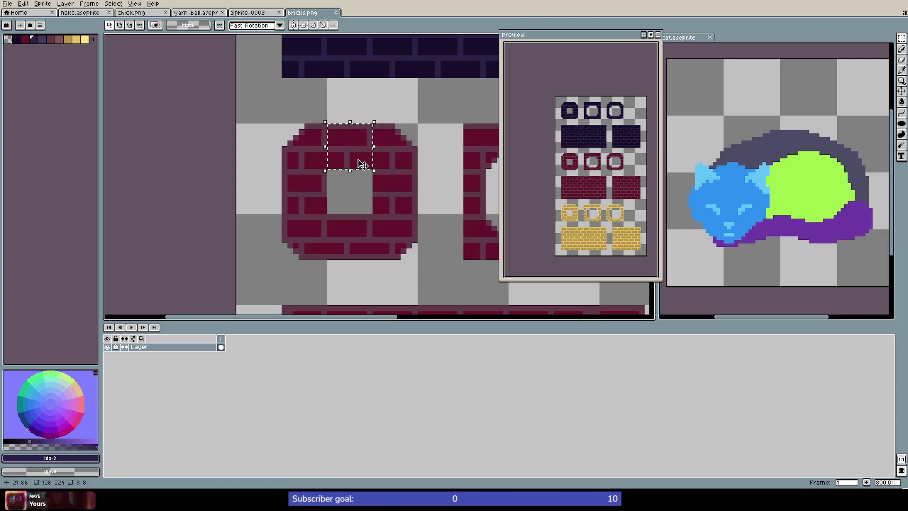
scroll(330, 188, down, 5)
scroll(360, 202, up, 5)
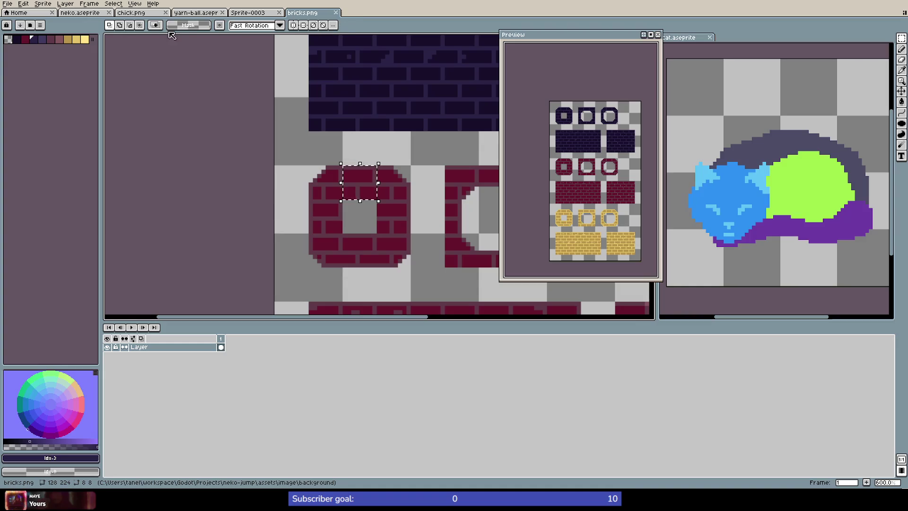
Return to the blank Sprite-0003 canvas
click(11, 6)
click(10, 7)
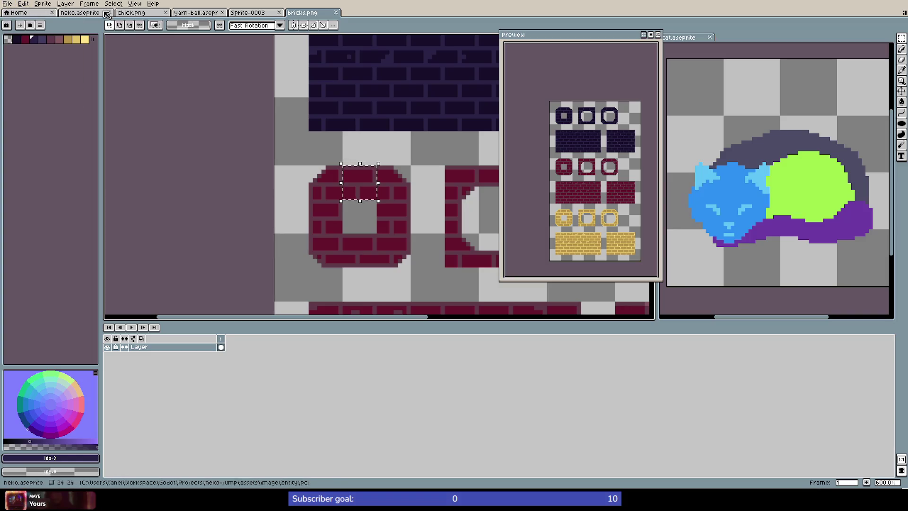
click(255, 13)
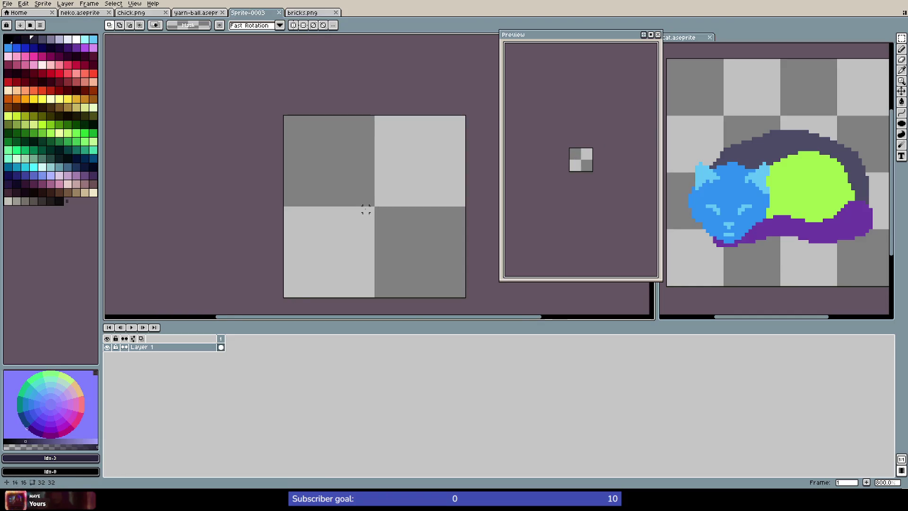
Outline a tall pointed fence bar with the Pencil and fill it dark
scroll(367, 211, down, 3)
scroll(375, 223, up, 2)
scroll(376, 223, up, 1)
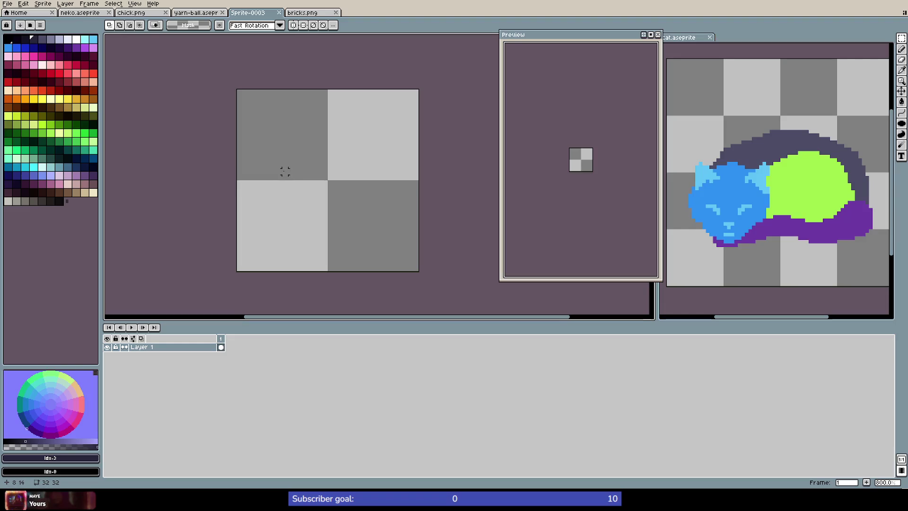
key(b)
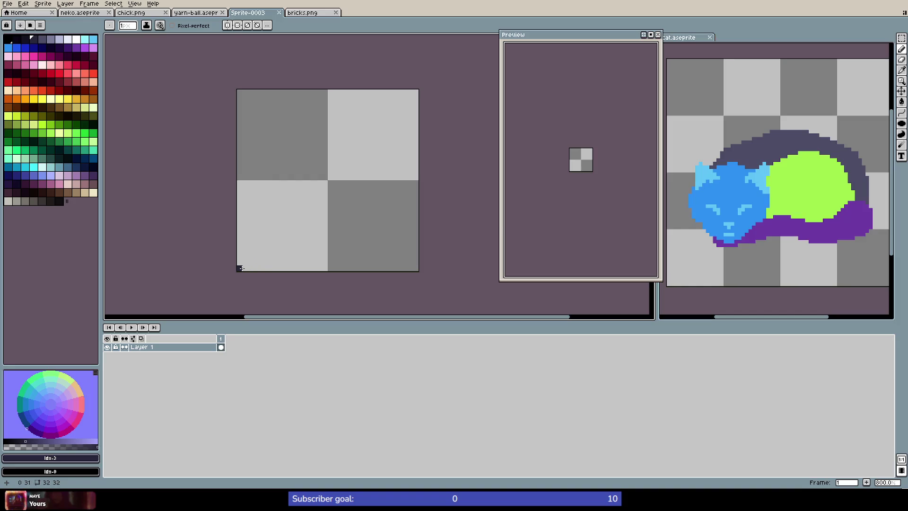
drag(239, 268, 234, 184)
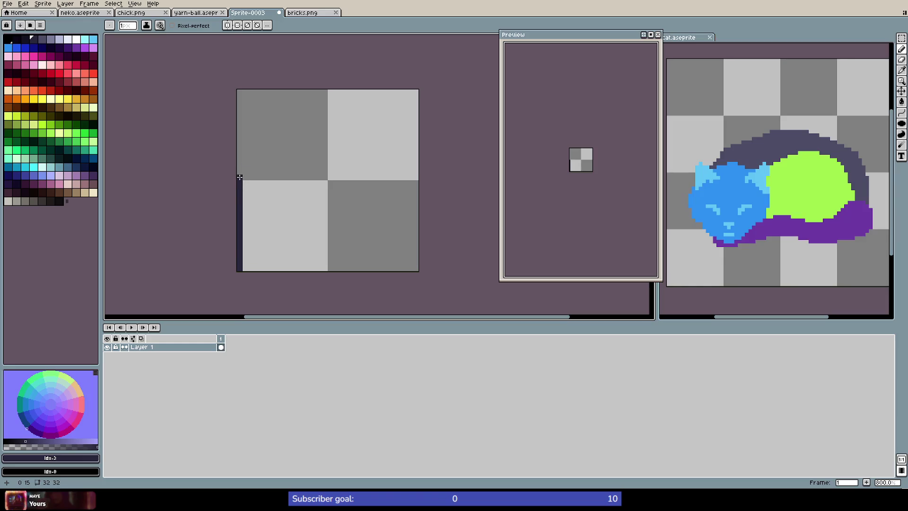
drag(239, 177, 237, 109)
mouse_move(262, 103)
mouse_down()
mouse_move(262, 268)
mouse_move(244, 268)
mouse_up()
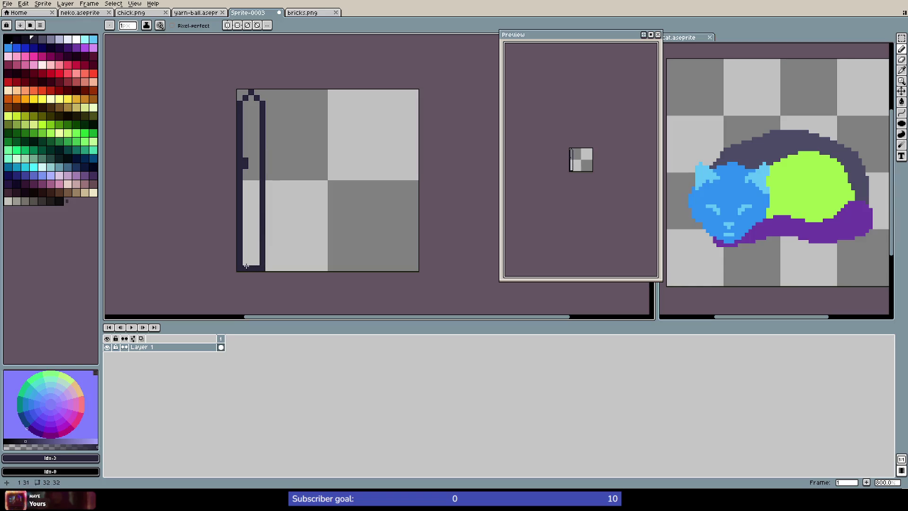
key(g)
click(258, 240)
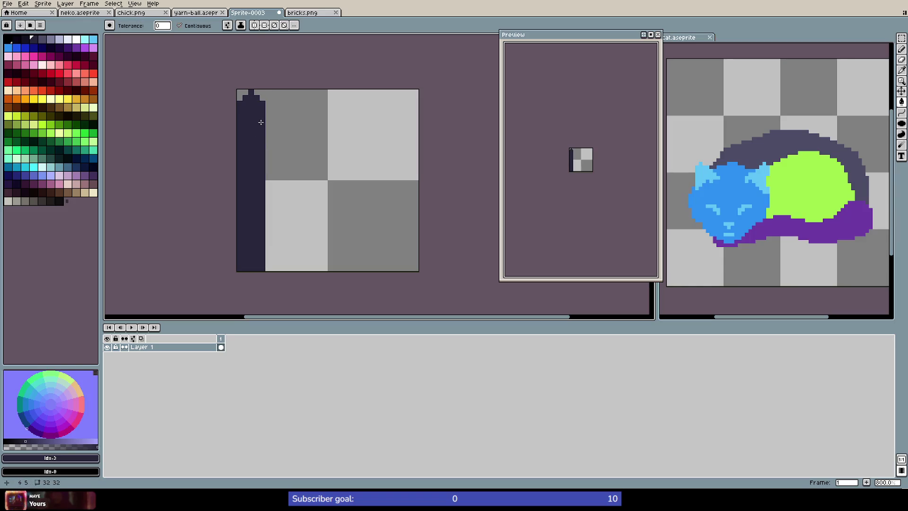
Select the finished bar and paste a copy into the middle of the tile
key(m)
drag(262, 90, 234, 273)
key(Delete)
key(ctrl+d)
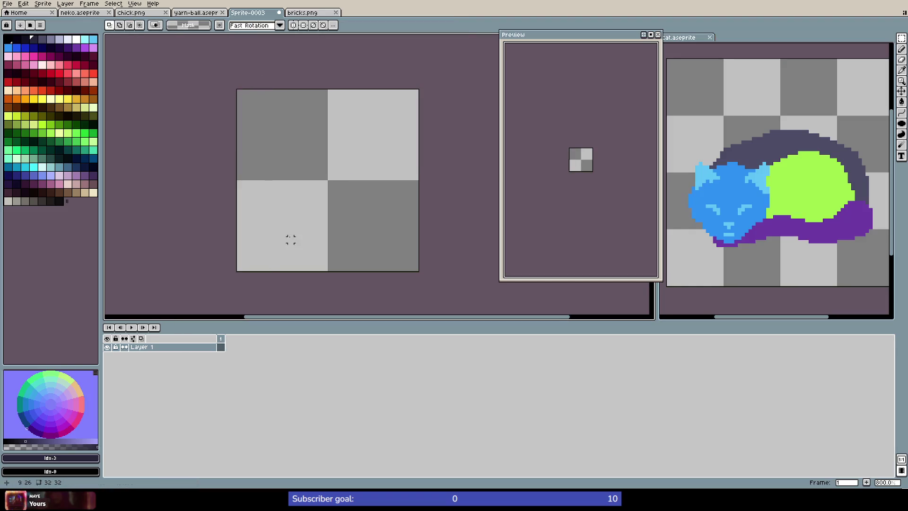
key(ctrl+z)
key(ctrl+z)
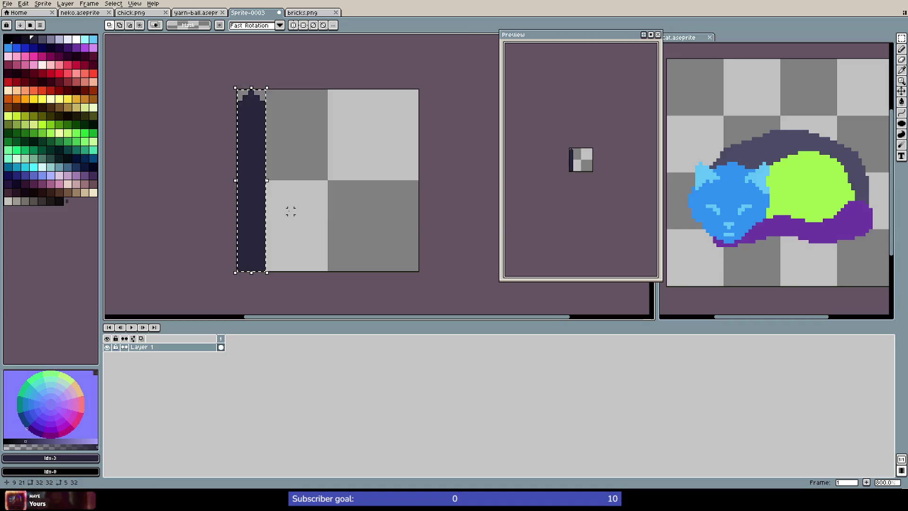
key(ctrl+d)
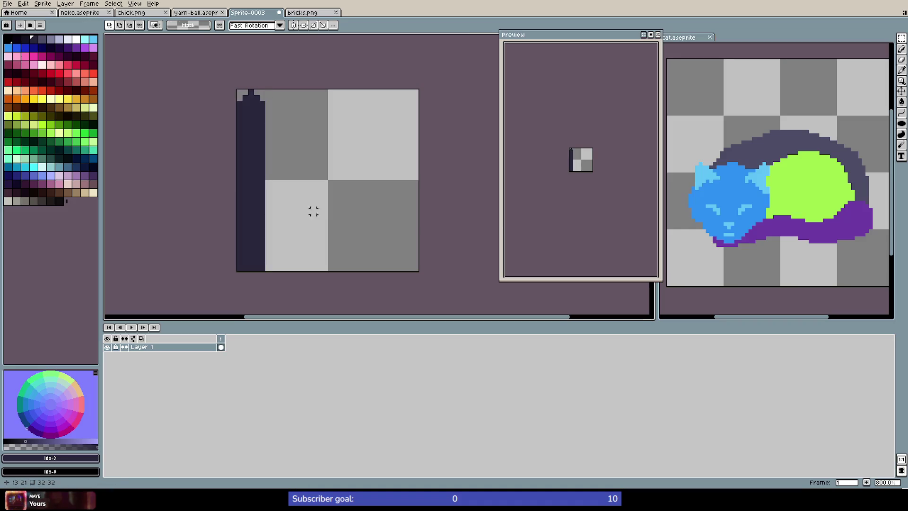
key(ctrl+v)
drag(259, 198, 345, 198)
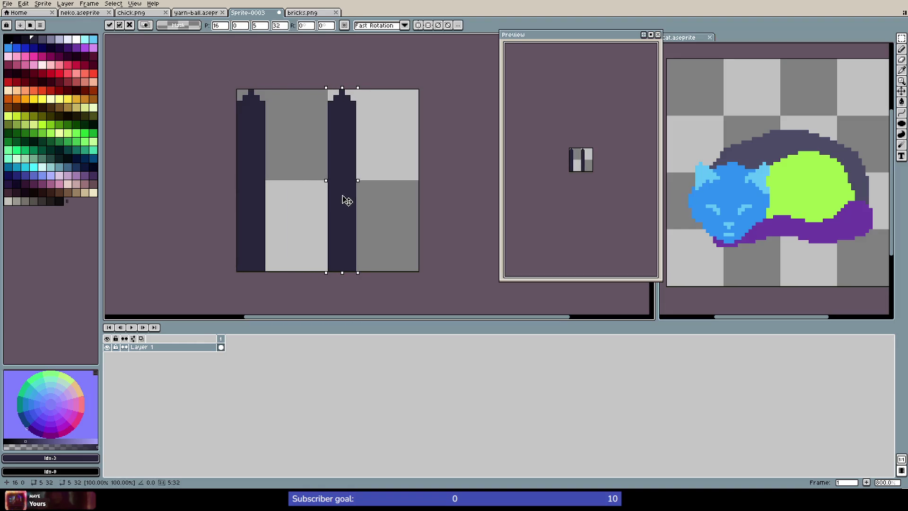
key(Return)
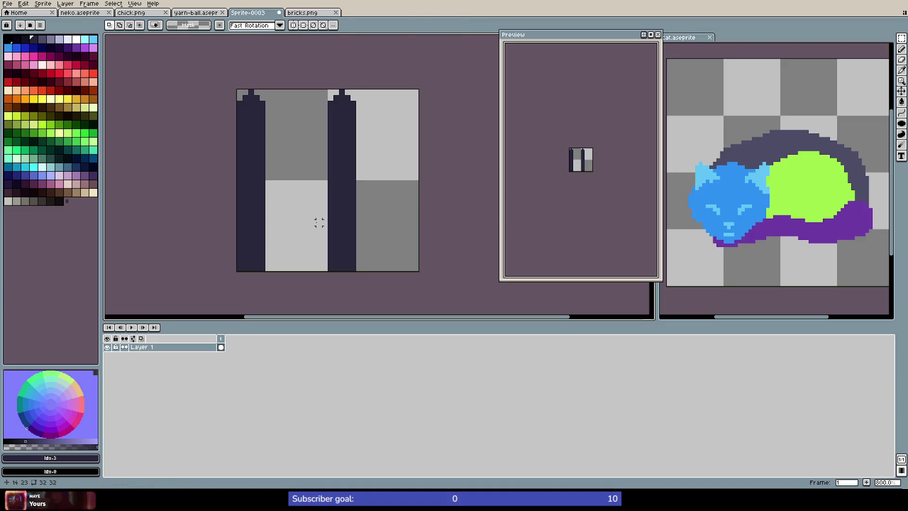
Paste two more bar copies, one between the first two and one near the right edge
key(ctrl+shift+d)
drag(252, 219, 297, 212)
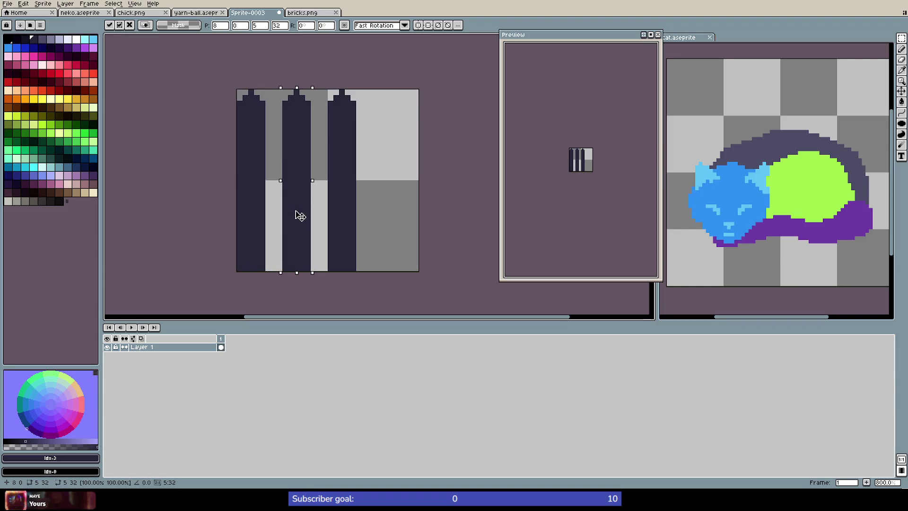
click(399, 217)
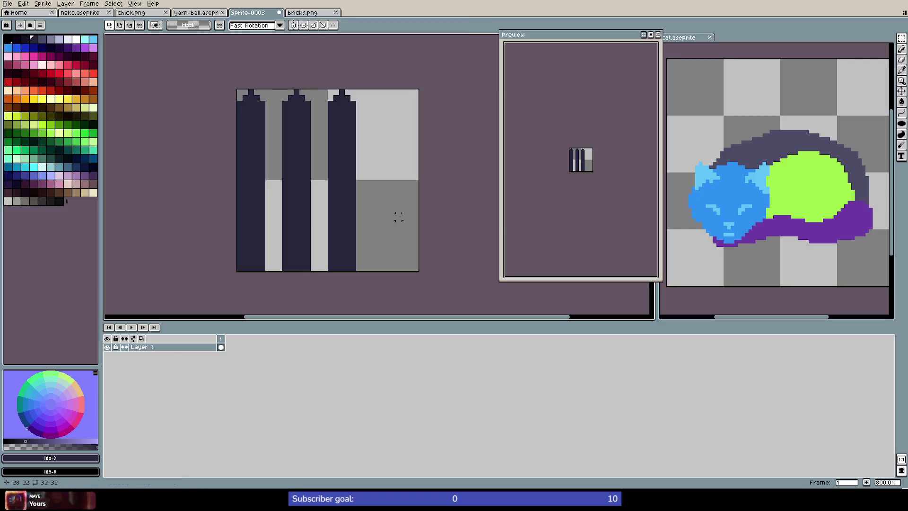
key(ctrl+v)
mouse_move(263, 212)
mouse_down()
mouse_move(399, 213)
mouse_move(393, 218)
mouse_up()
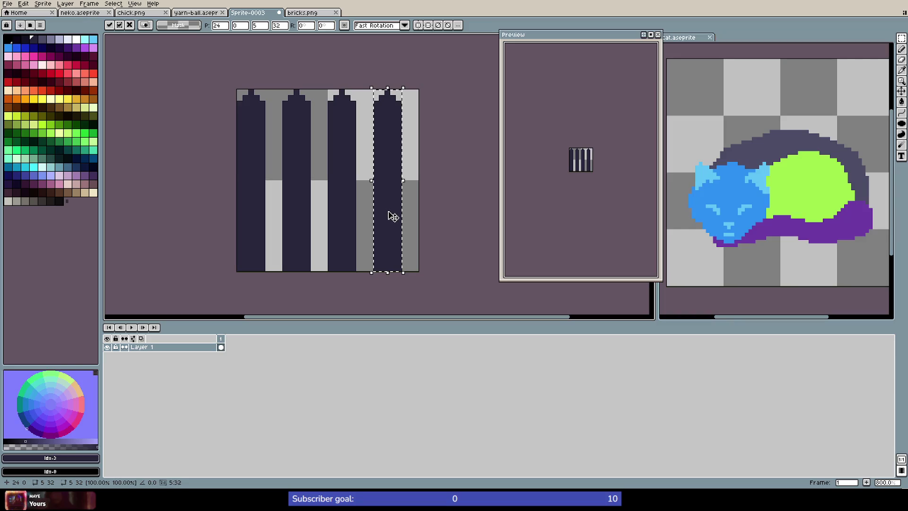
scroll(425, 225, down, 1)
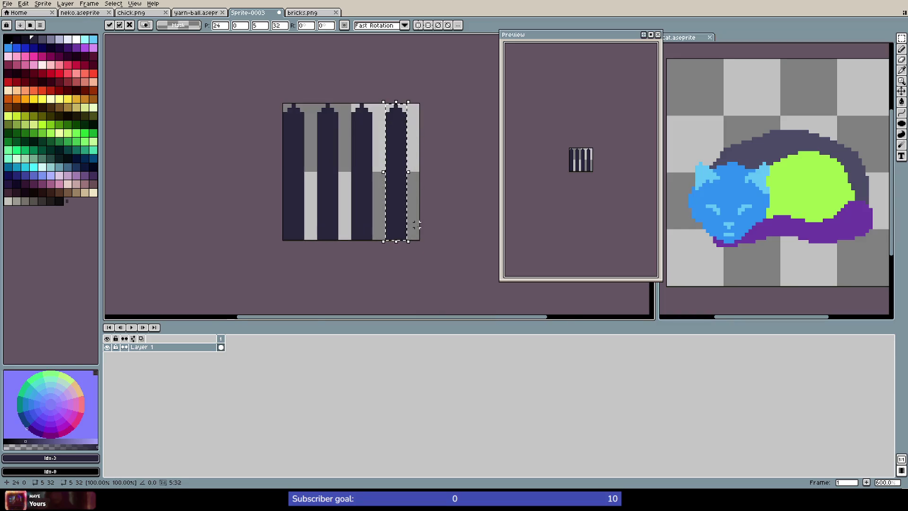
click(310, 216)
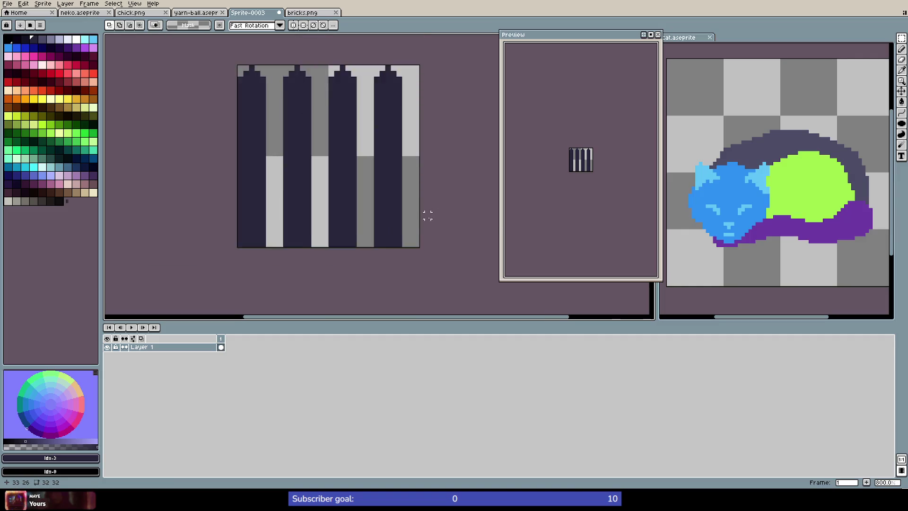
scroll(297, 156, up, 3)
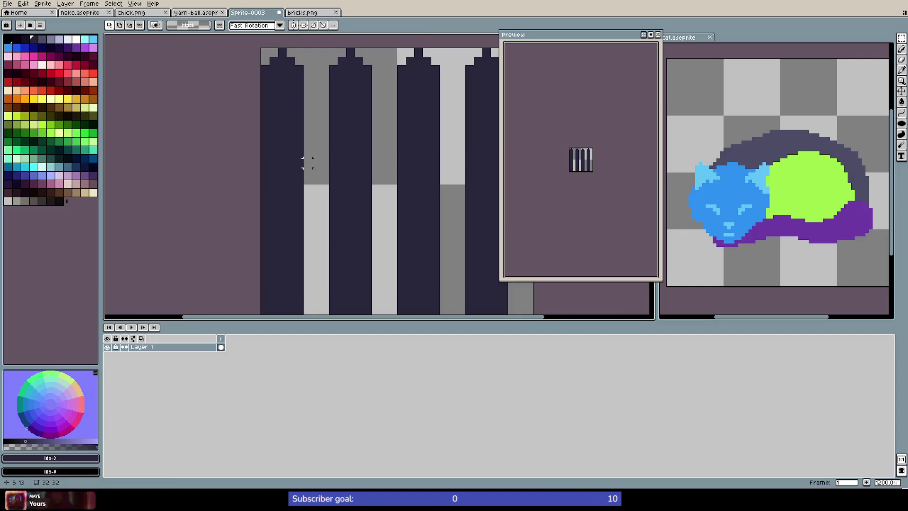
Draw a dark filled rectangle as a base band across the bottom of the bars
key(i)
key(b)
scroll(315, 206, down, 5)
scroll(302, 206, up, 5)
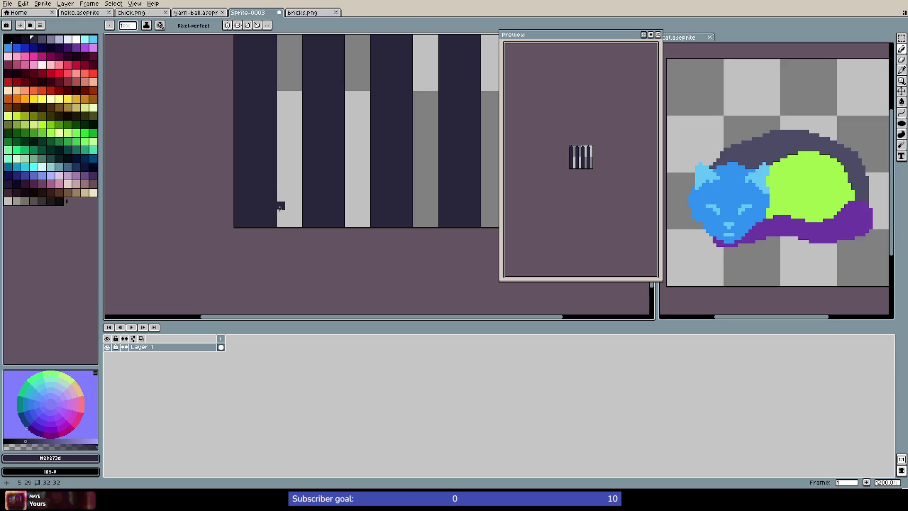
key(m)
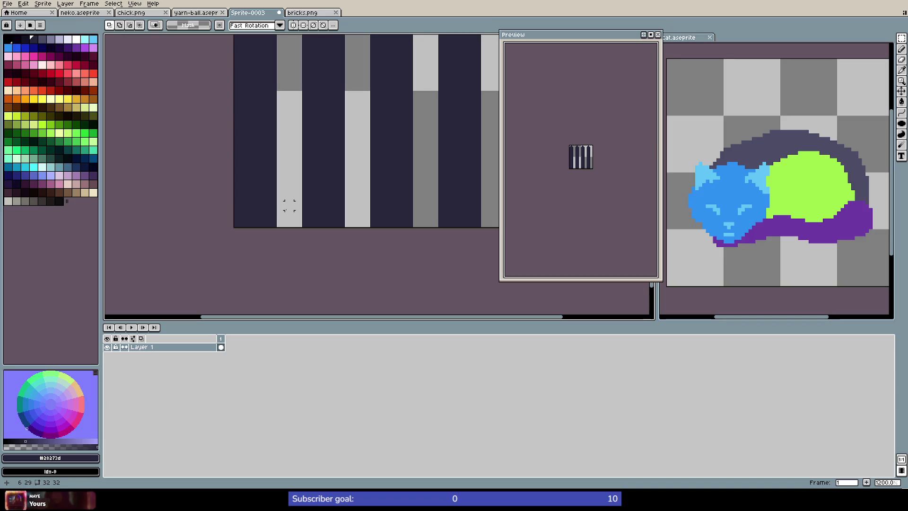
key(shift+u)
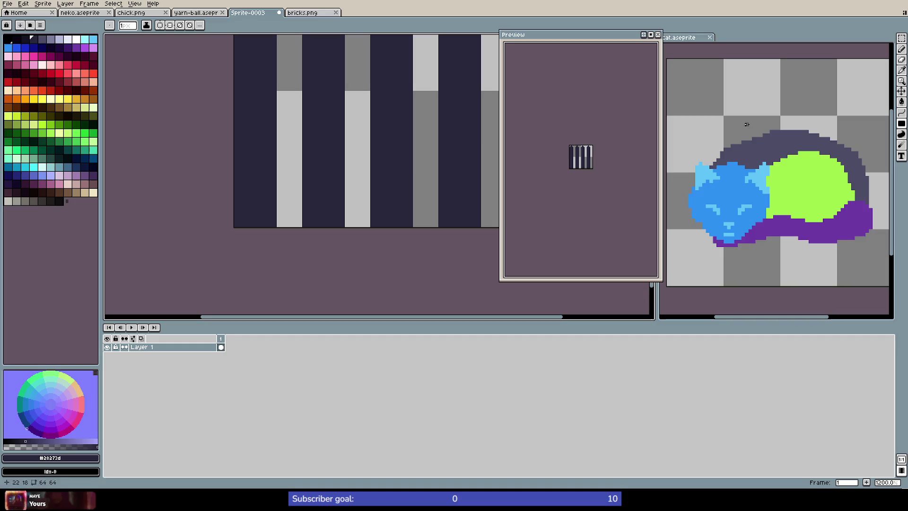
scroll(427, 181, down, 7)
scroll(415, 180, up, 6)
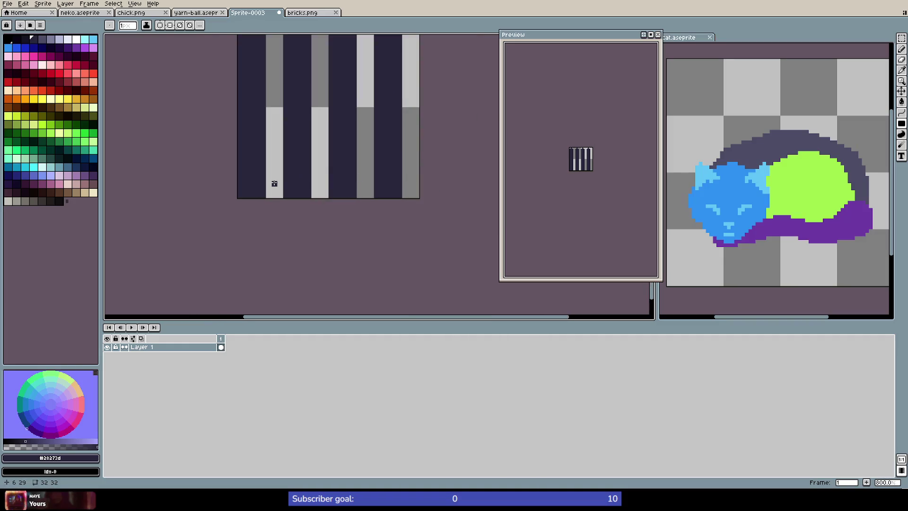
mouse_move(268, 196)
mouse_down()
mouse_move(271, 182)
mouse_move(419, 184)
mouse_move(268, 182)
mouse_up()
scroll(300, 175, down, 3)
scroll(299, 173, up, 5)
scroll(283, 141, down, 3)
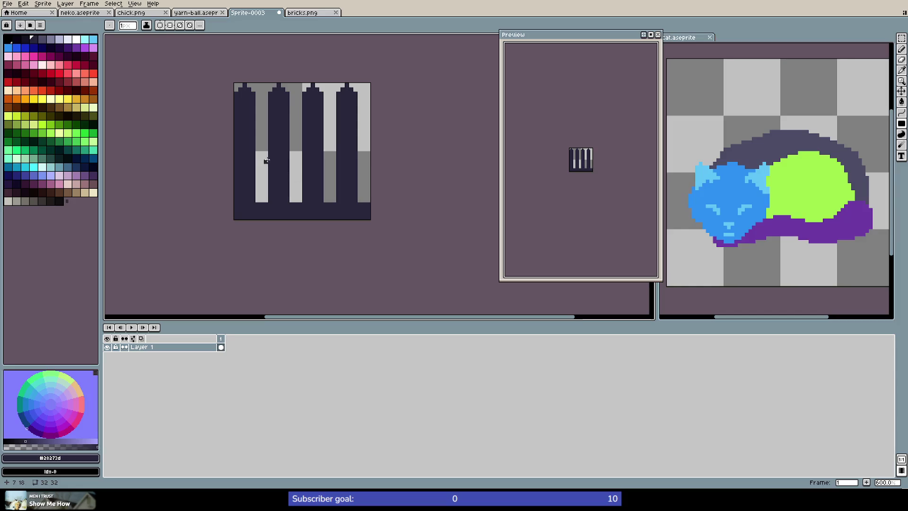
scroll(192, 139, up, 3)
scroll(192, 143, down, 2)
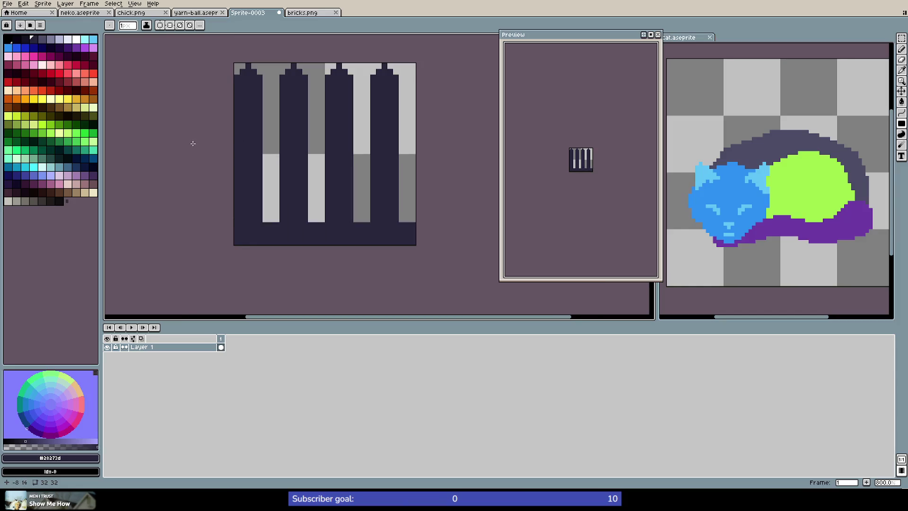
Marquee-select the fourth, third and second bars and reposition them above the base
scroll(231, 141, up, 2)
scroll(231, 141, down, 2)
key(m)
mouse_move(371, 70)
mouse_down()
mouse_move(381, 74)
mouse_move(392, 214)
mouse_move(404, 218)
mouse_up()
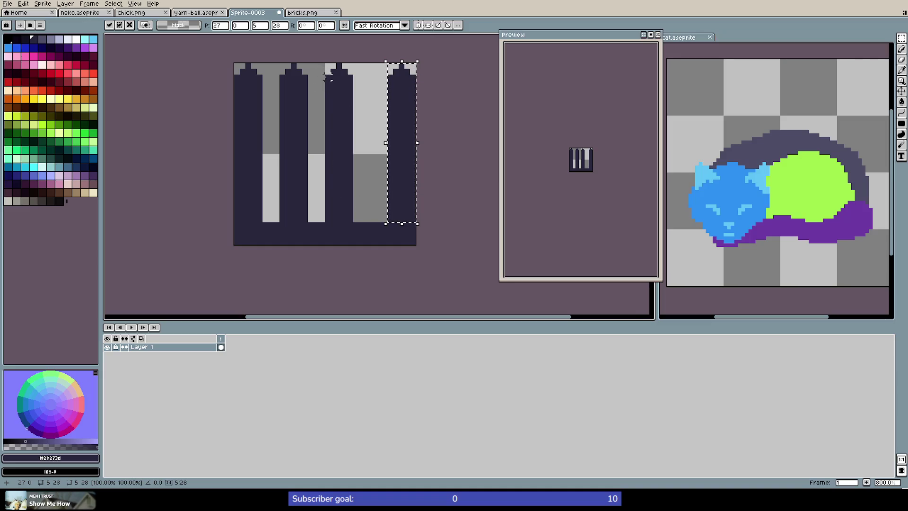
mouse_move(326, 64)
mouse_down()
mouse_move(360, 179)
mouse_move(355, 223)
mouse_move(355, 212)
mouse_up()
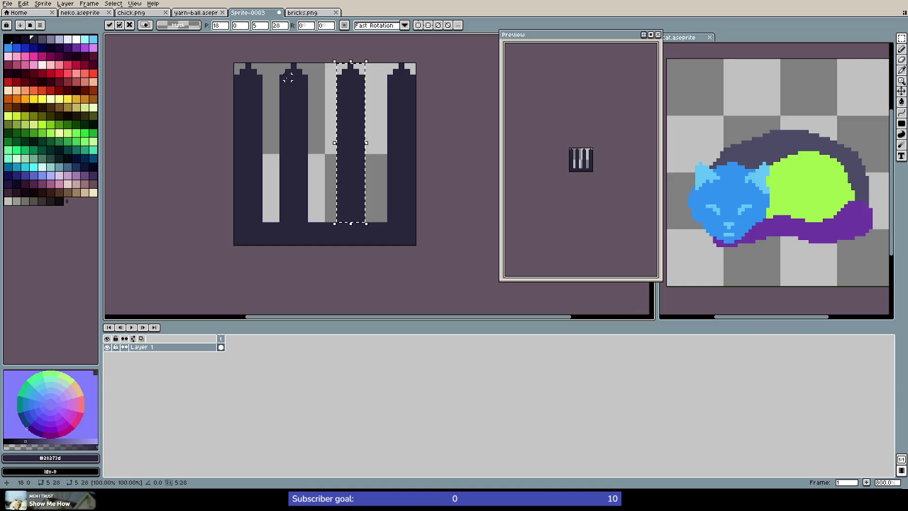
click(277, 66)
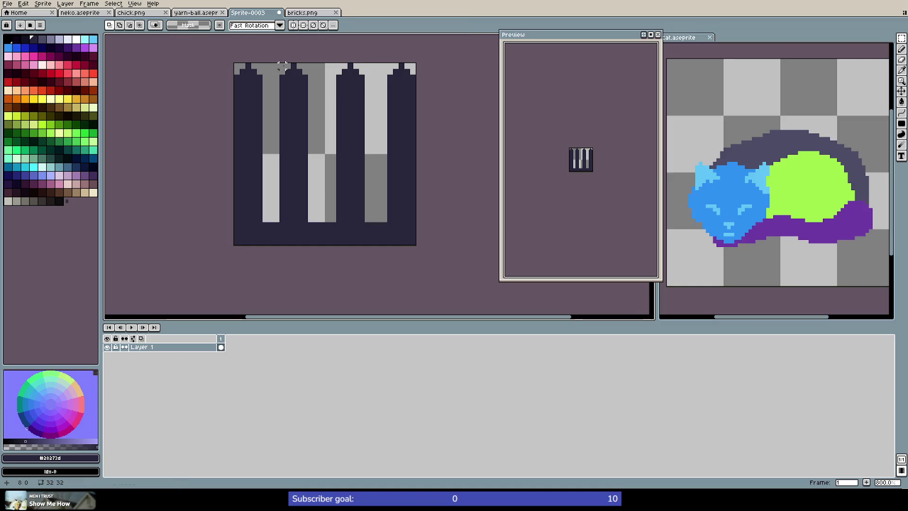
drag(283, 67, 311, 221)
click(303, 218)
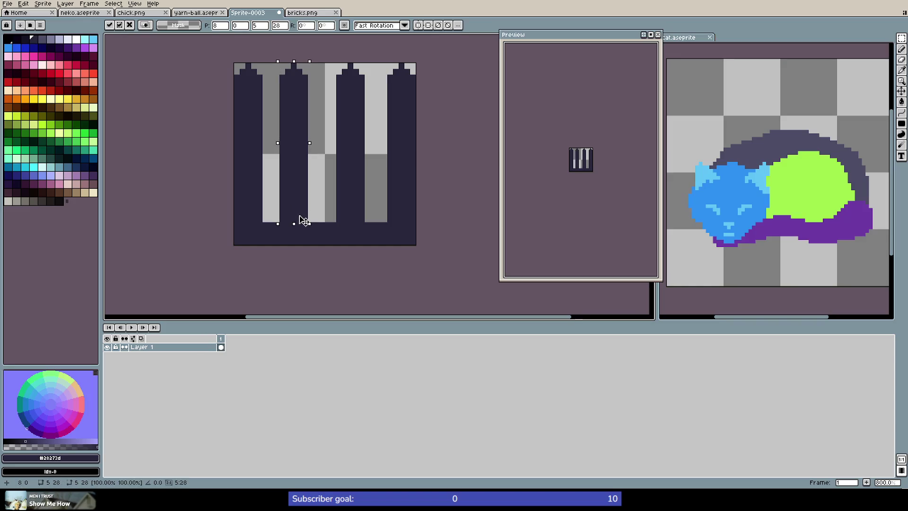
click(378, 225)
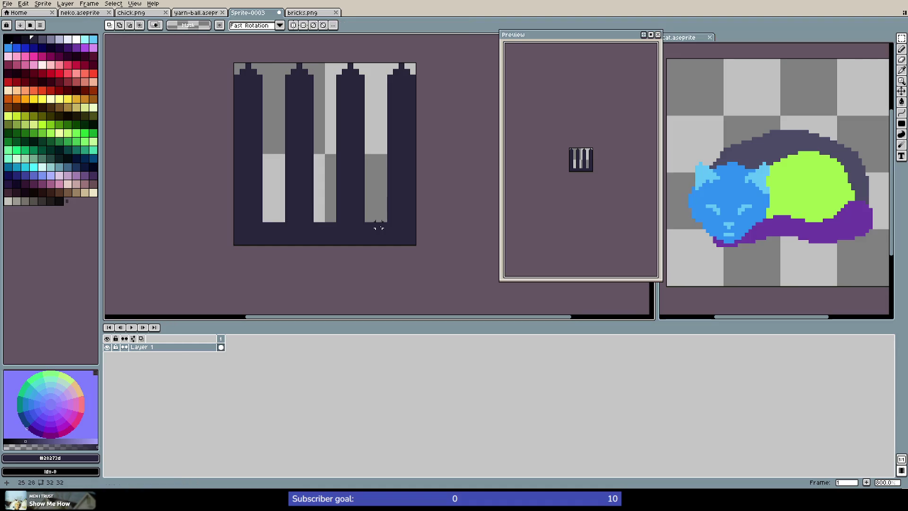
drag(275, 219, 284, 219)
drag(363, 216, 385, 222)
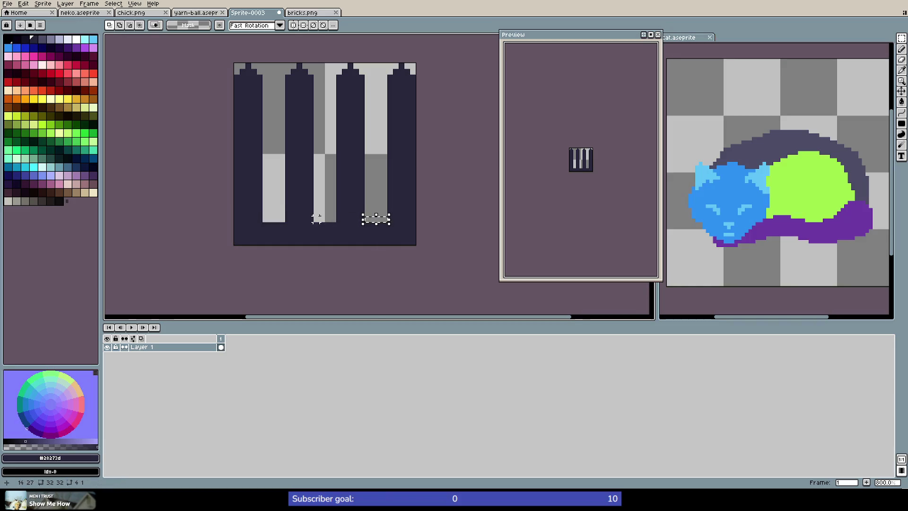
click(322, 214)
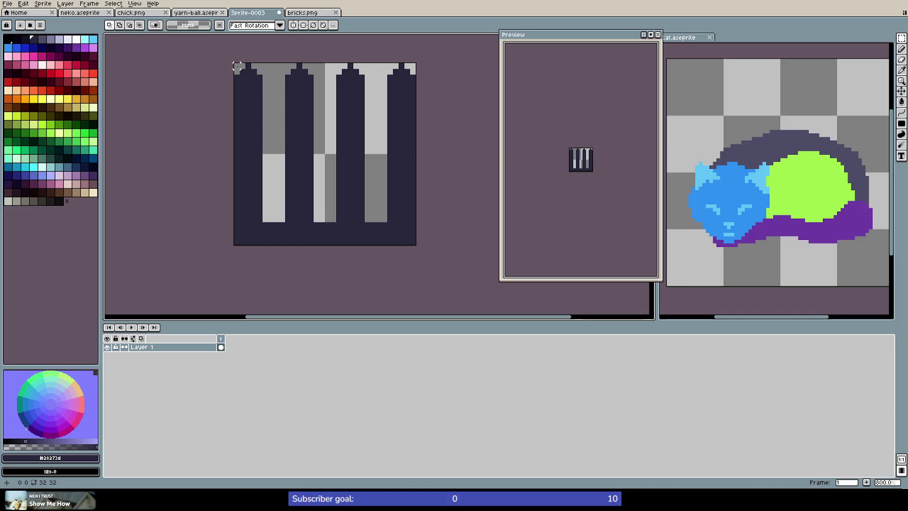
Adjust the first and fourth bars, then shift the second bar sideways and drop it
mouse_move(236, 66)
mouse_down()
mouse_move(263, 122)
mouse_move(261, 219)
mouse_up()
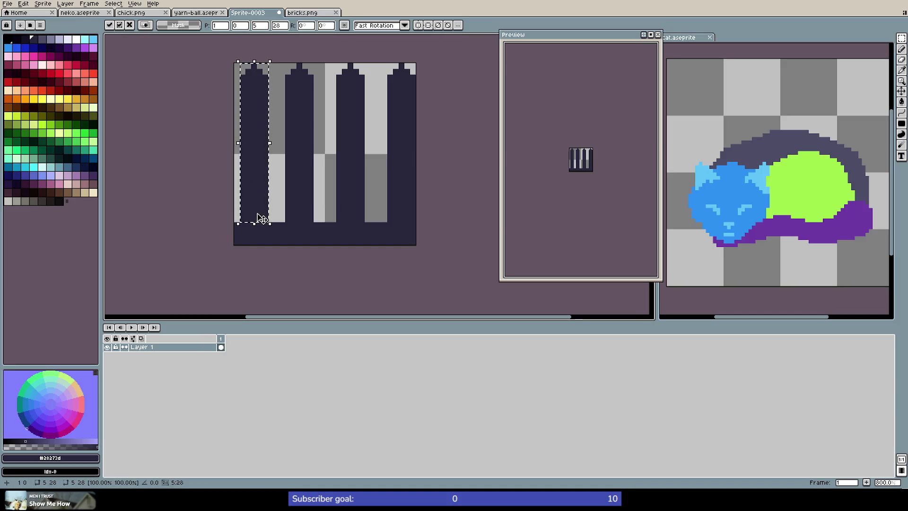
click(390, 70)
mouse_move(390, 70)
mouse_down()
mouse_move(402, 227)
mouse_move(413, 222)
mouse_move(404, 220)
mouse_up()
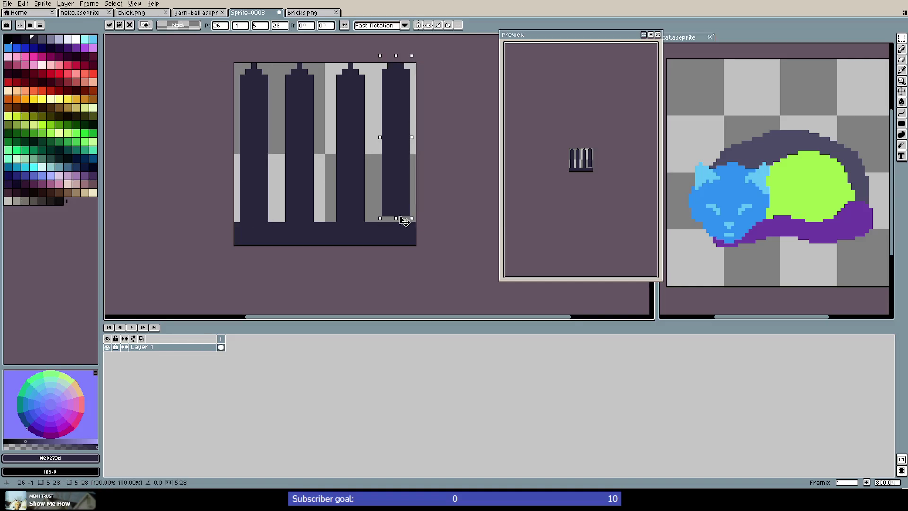
click(276, 185)
mouse_move(271, 196)
mouse_down()
mouse_move(277, 197)
mouse_move(271, 225)
mouse_up()
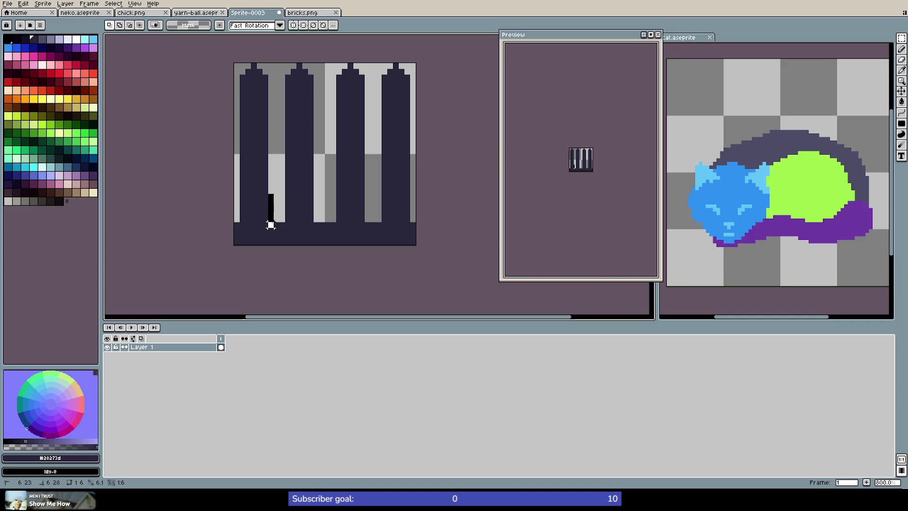
drag(270, 225, 284, 220)
drag(313, 194, 333, 216)
click(356, 134)
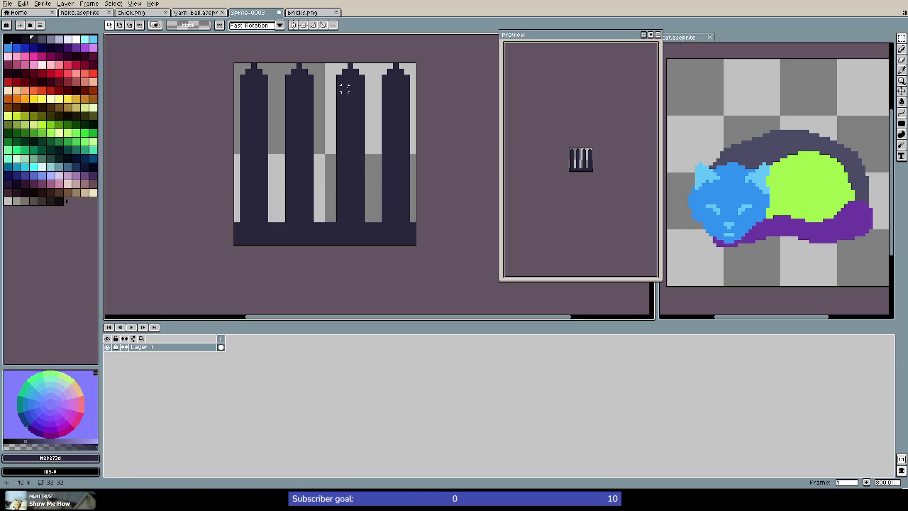
mouse_move(338, 65)
mouse_down()
mouse_move(363, 201)
mouse_move(362, 221)
mouse_move(349, 217)
mouse_up()
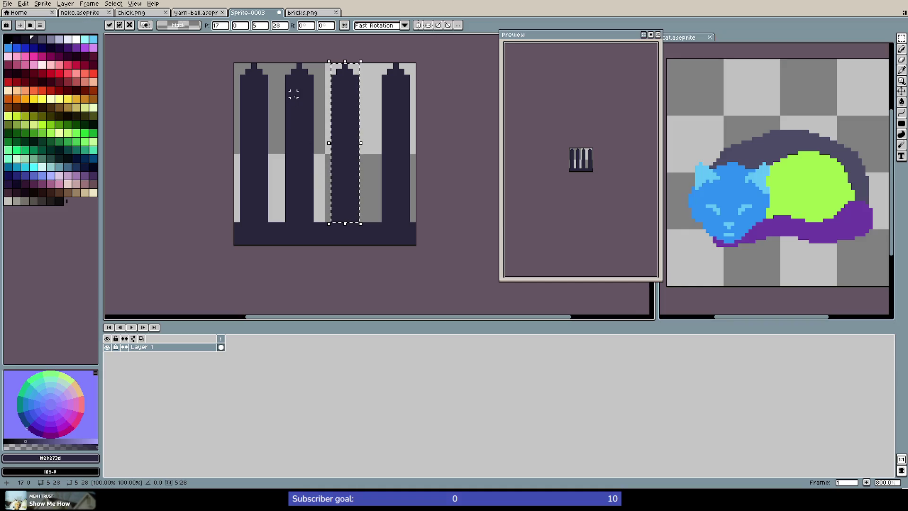
mouse_move(288, 70)
mouse_down()
mouse_move(322, 208)
mouse_move(308, 215)
mouse_up()
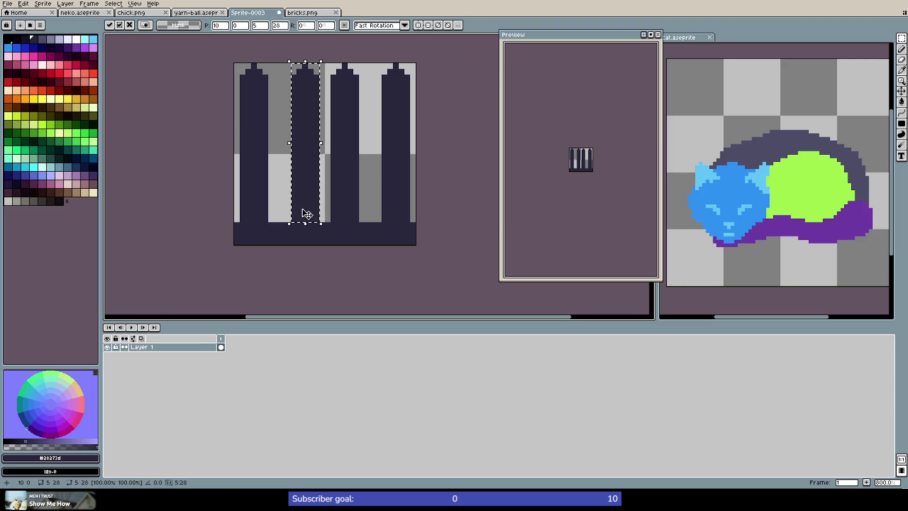
click(277, 185)
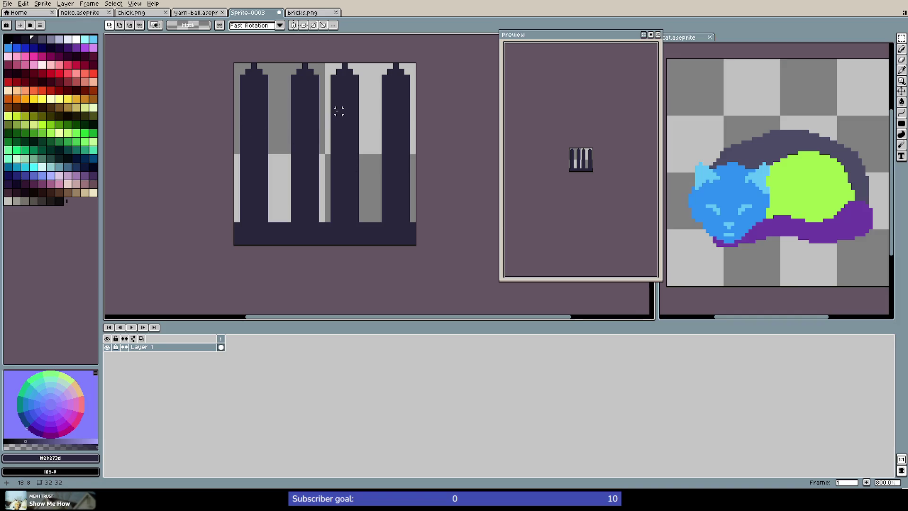
key(b)
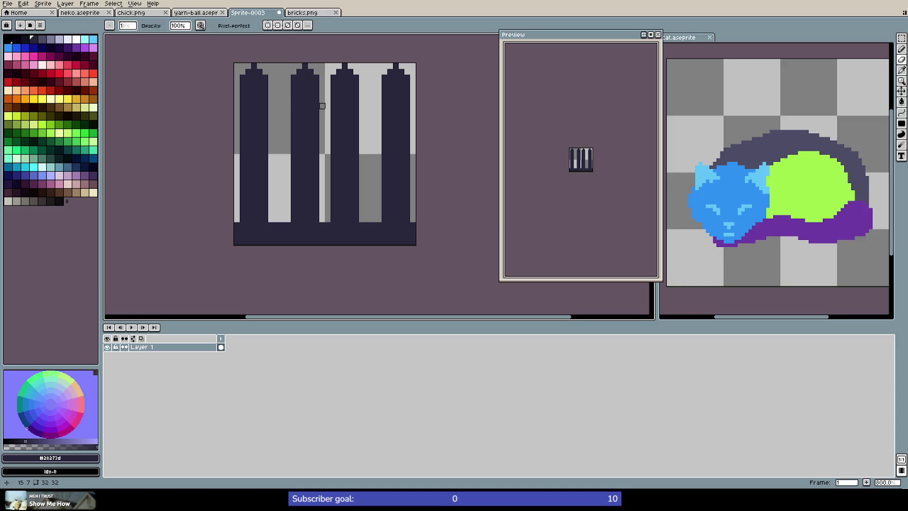
Paint over the light strip and notch on the left bar so it is solid dark
click(260, 72)
drag(260, 72, 265, 221)
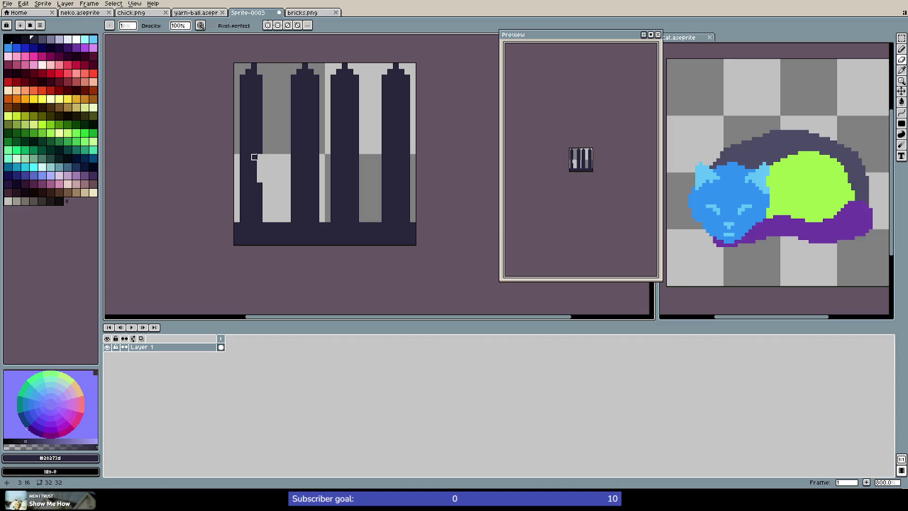
key(m)
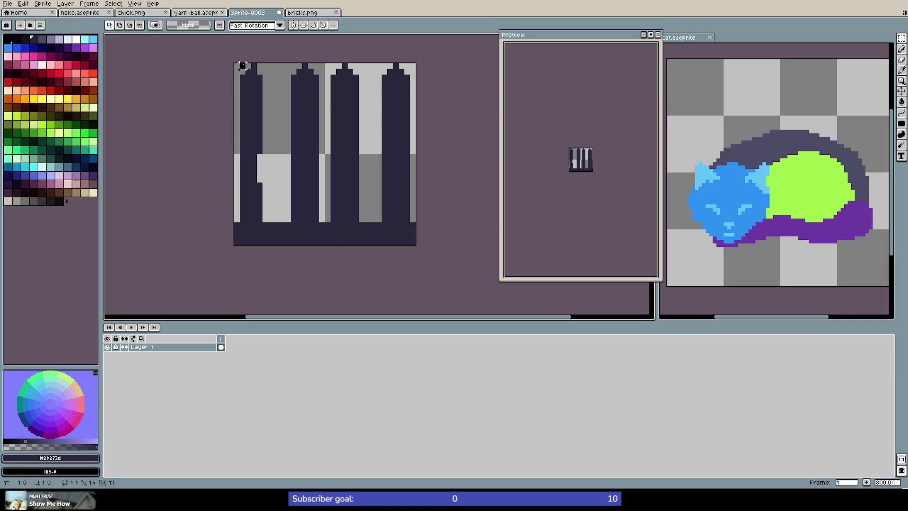
key(b)
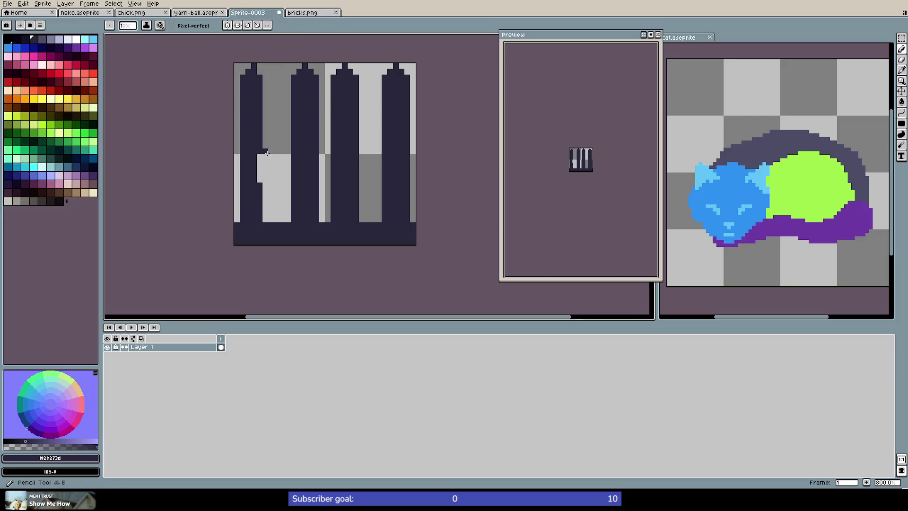
drag(259, 156, 259, 182)
key(m)
drag(242, 66, 259, 219)
key(ctrl+d)
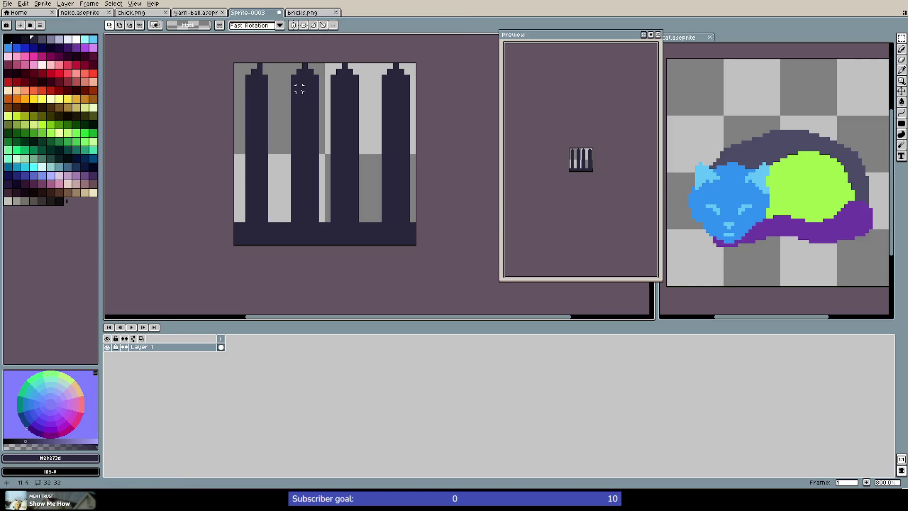
drag(285, 62, 416, 222)
Delete the right three bars and place a copy of the left bar 6 pixels right
key(Delete)
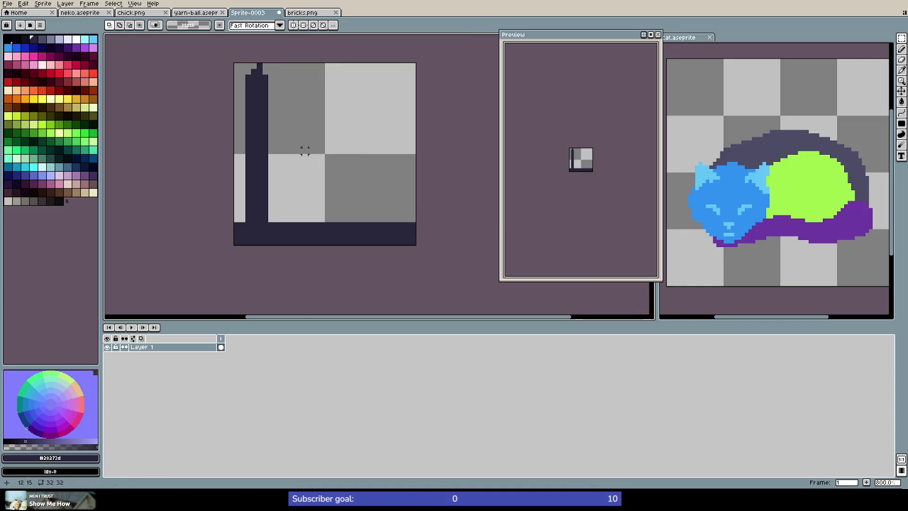
mouse_move(245, 61)
mouse_down()
mouse_move(270, 152)
mouse_move(267, 224)
mouse_up()
key(ctrl+t)
drag(260, 172, 307, 174)
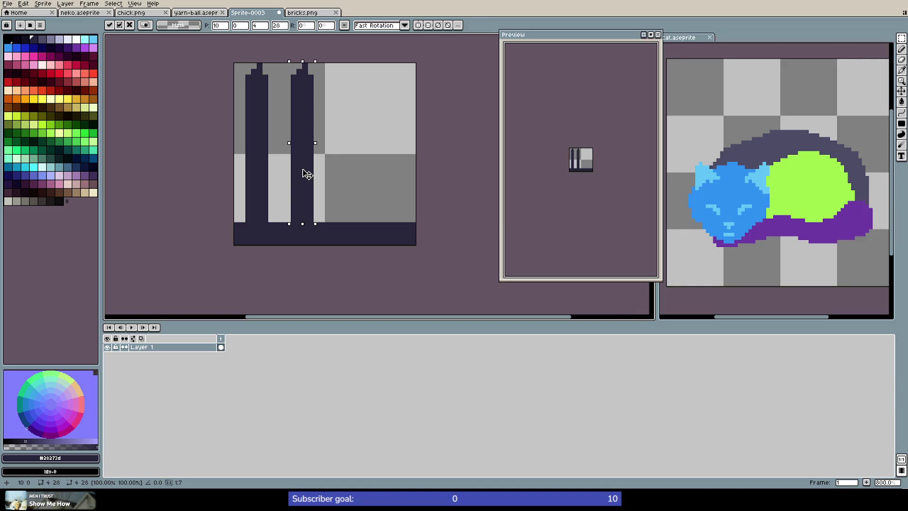
key(Return)
Duplicate the left pair of bars onto the right half of the tile
drag(239, 64, 322, 219)
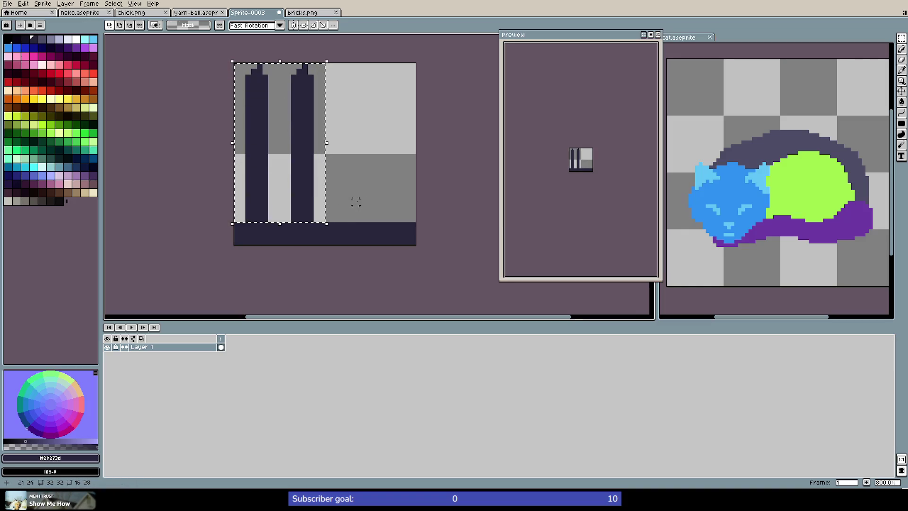
click(291, 157)
drag(290, 157, 376, 156)
click(268, 178)
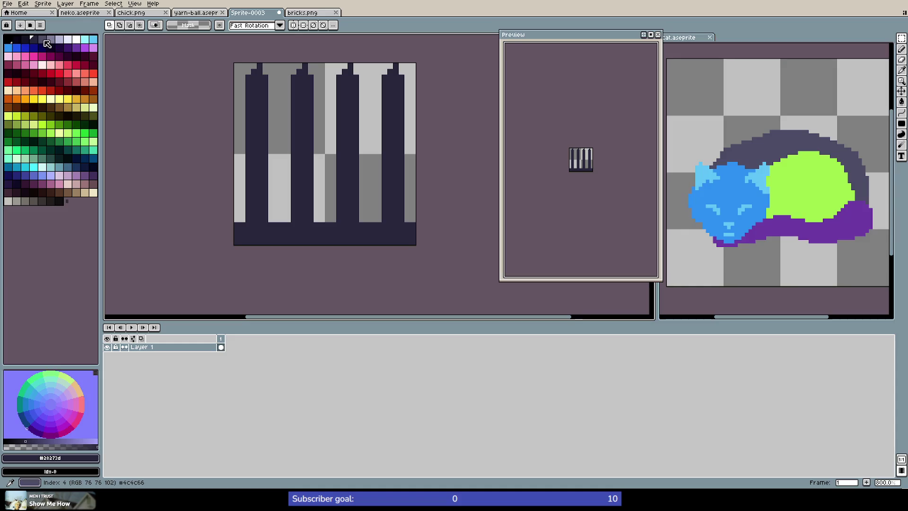
Draw a dark horizontal crossbar across row 15, trimming its left end
alt+click(322, 111)
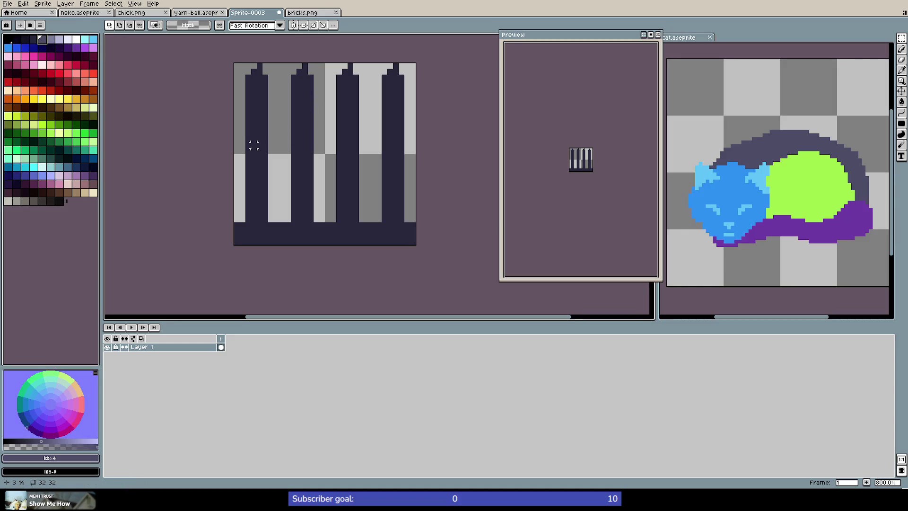
click(33, 39)
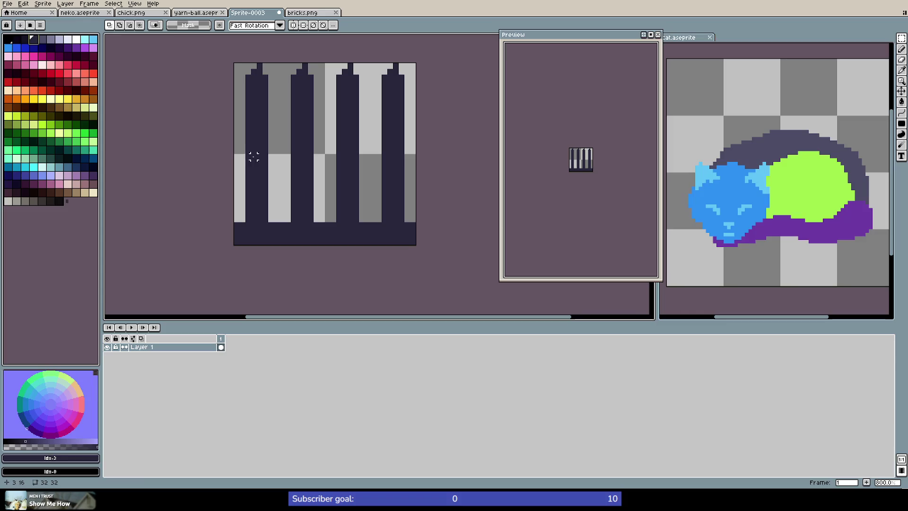
key(b)
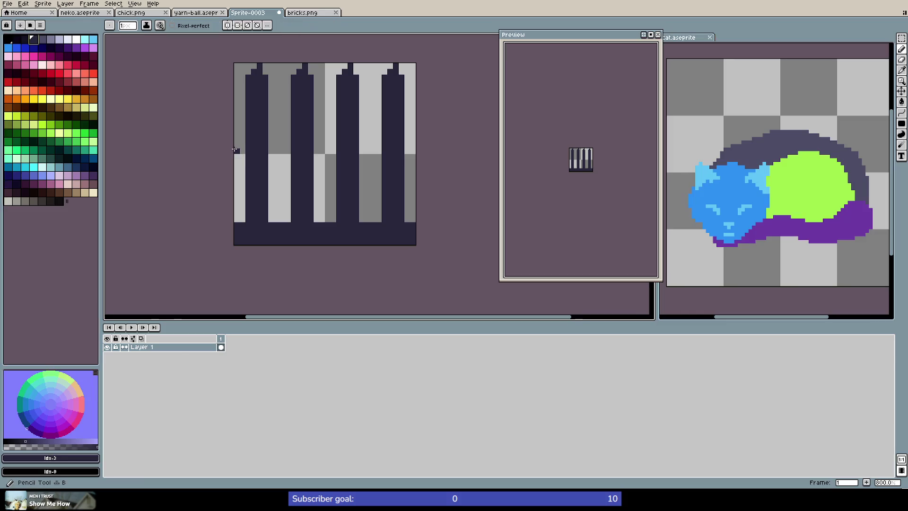
click(237, 150)
mouse_move(239, 150)
mouse_down()
mouse_move(414, 150)
mouse_move(257, 151)
mouse_up()
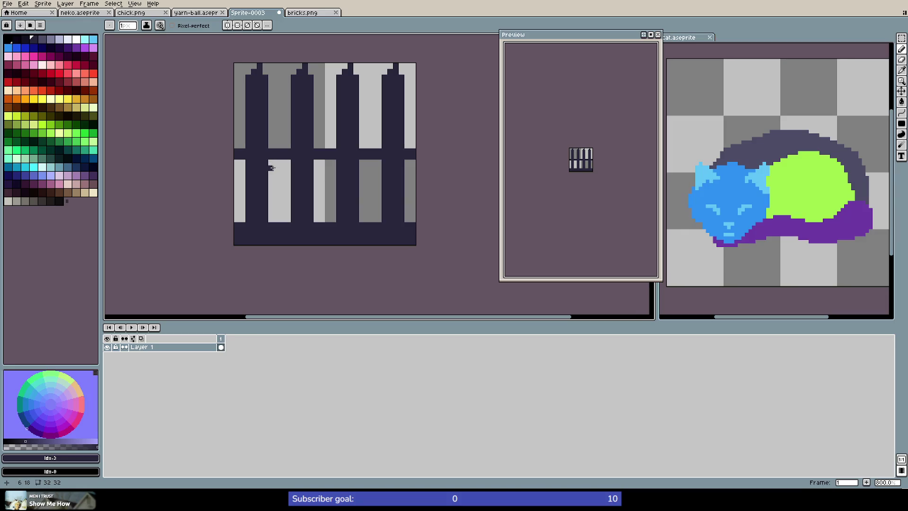
key(e)
drag(241, 151, 237, 156)
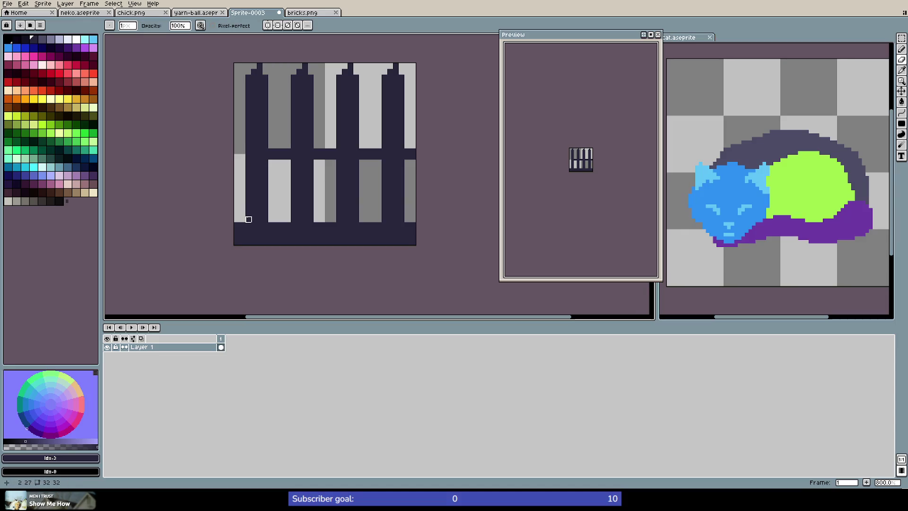
key(b)
Add dark corner pixels at the bars' feet and beneath the crossbar joints
click(242, 219)
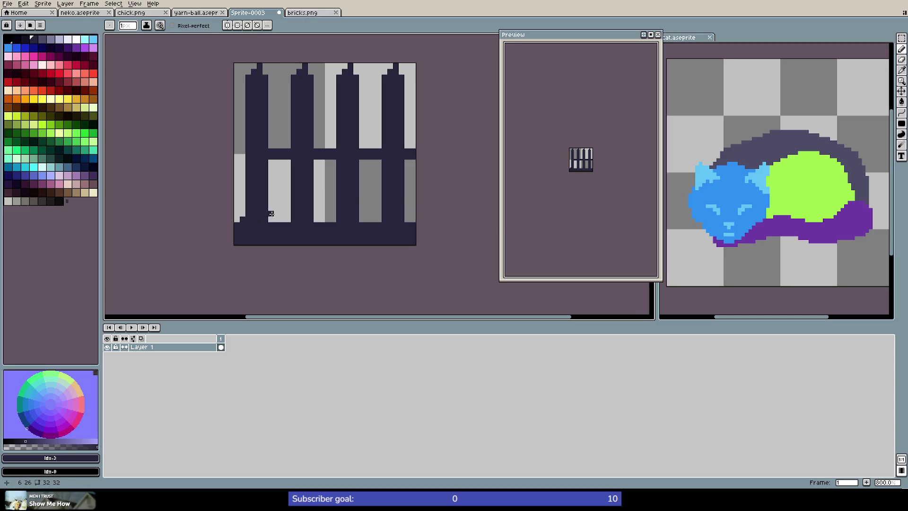
click(270, 219)
click(288, 219)
click(333, 218)
click(360, 219)
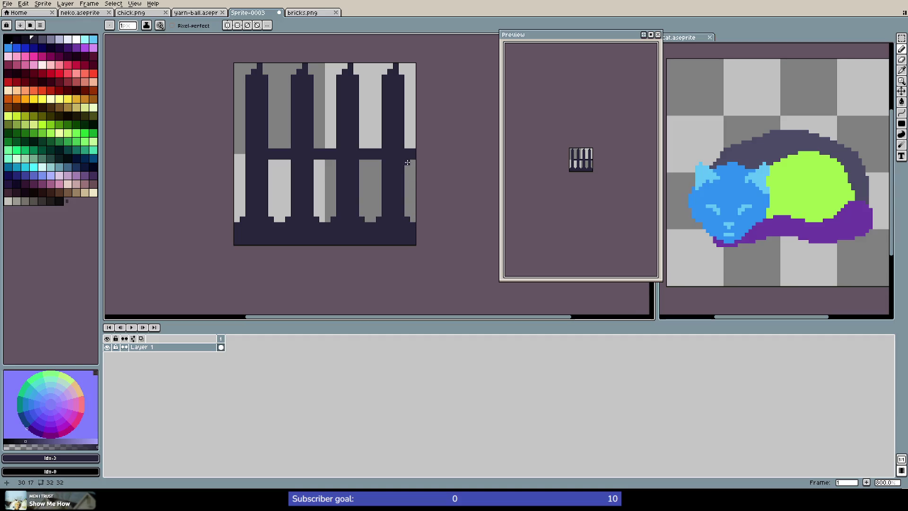
click(407, 145)
click(378, 145)
click(361, 145)
click(316, 147)
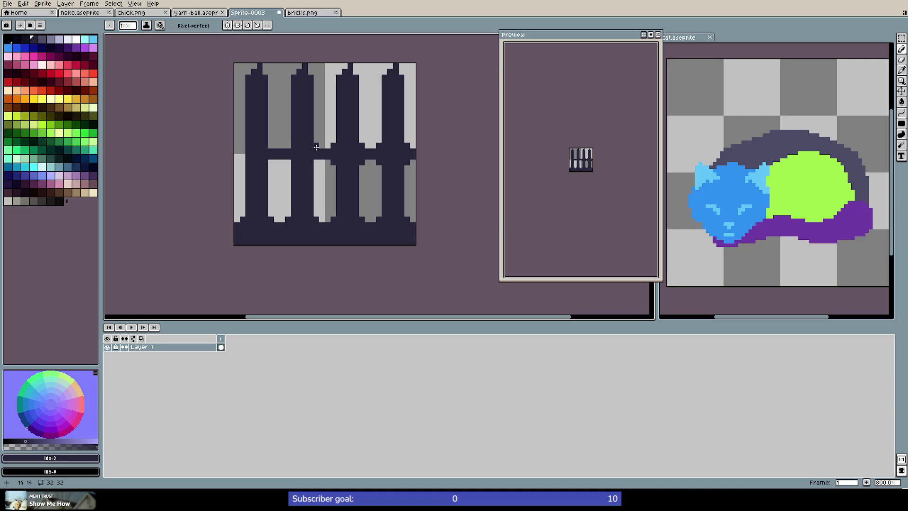
click(270, 161)
click(241, 147)
click(240, 154)
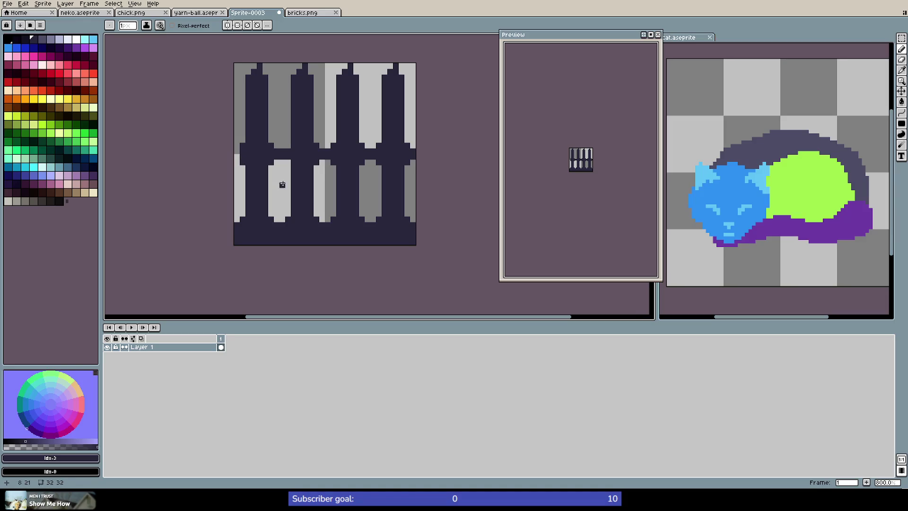
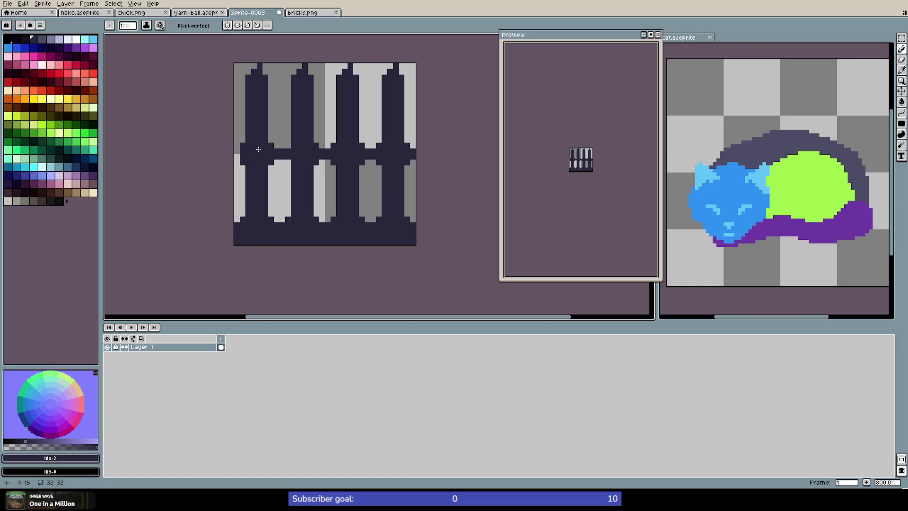
Draw light-lavender diagonal highlights on the pointed tips of all four pickets
click(41, 42)
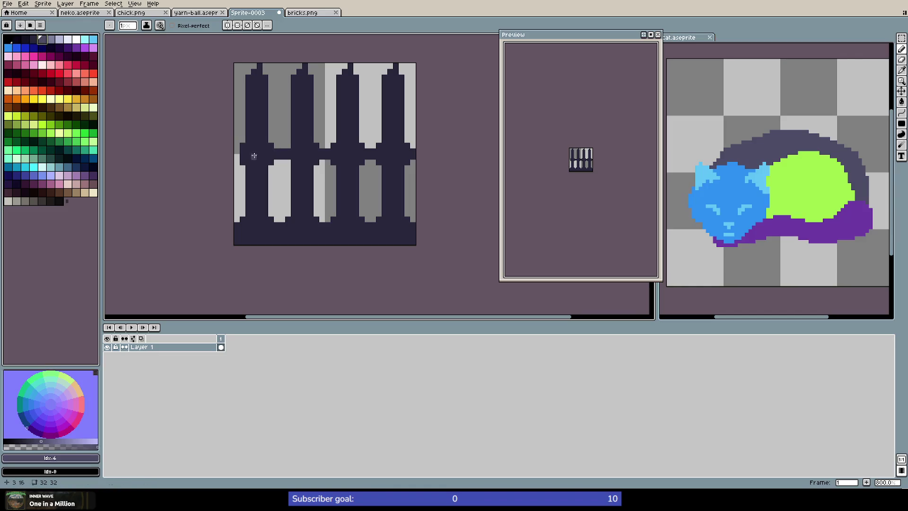
click(58, 39)
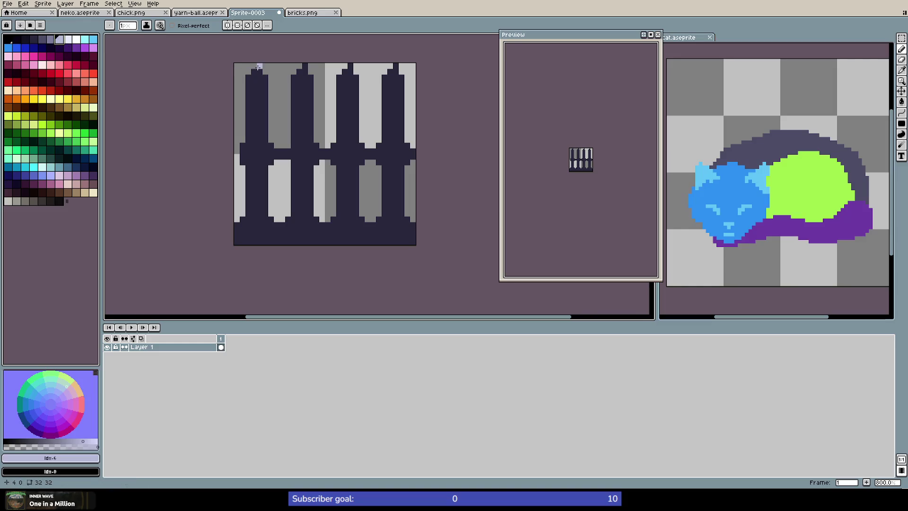
drag(259, 66, 249, 76)
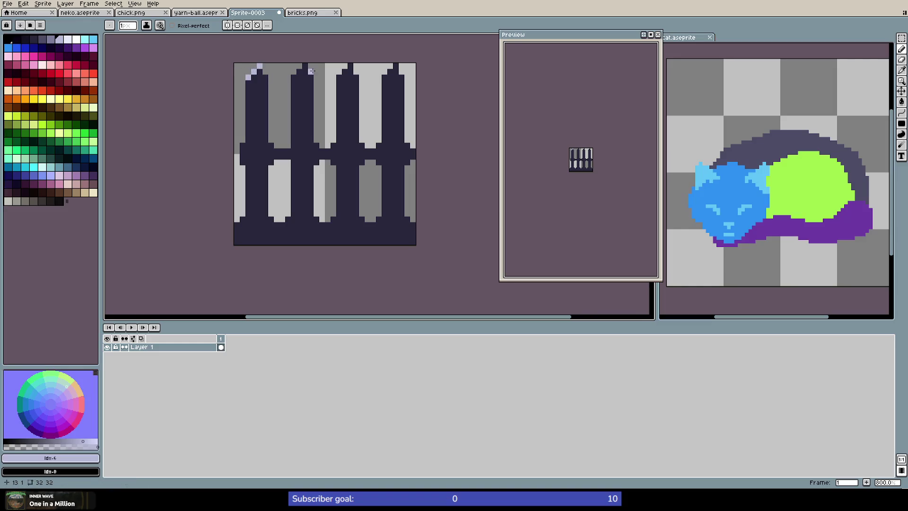
drag(304, 66, 294, 78)
drag(350, 67, 340, 78)
drag(396, 66, 386, 77)
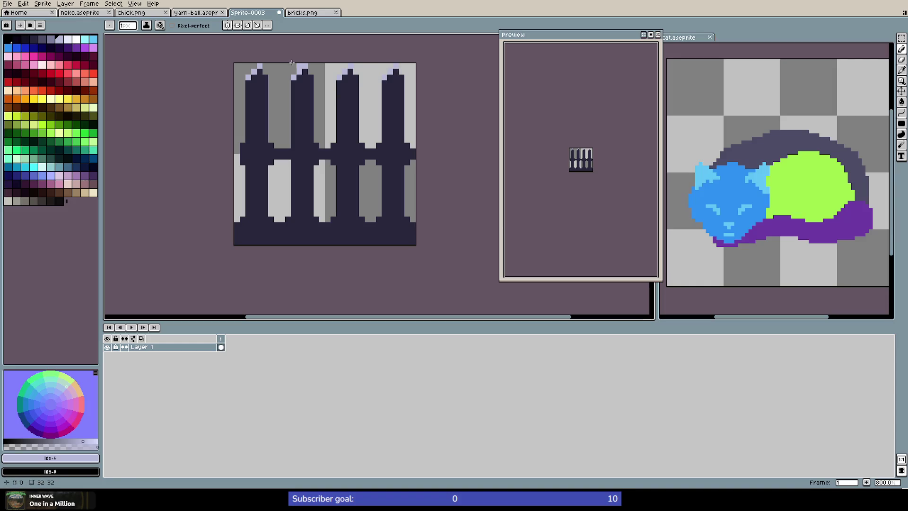
Add darker lavender pixels under the first two tips, undo the stray stroke, and sample mid lavender
click(51, 39)
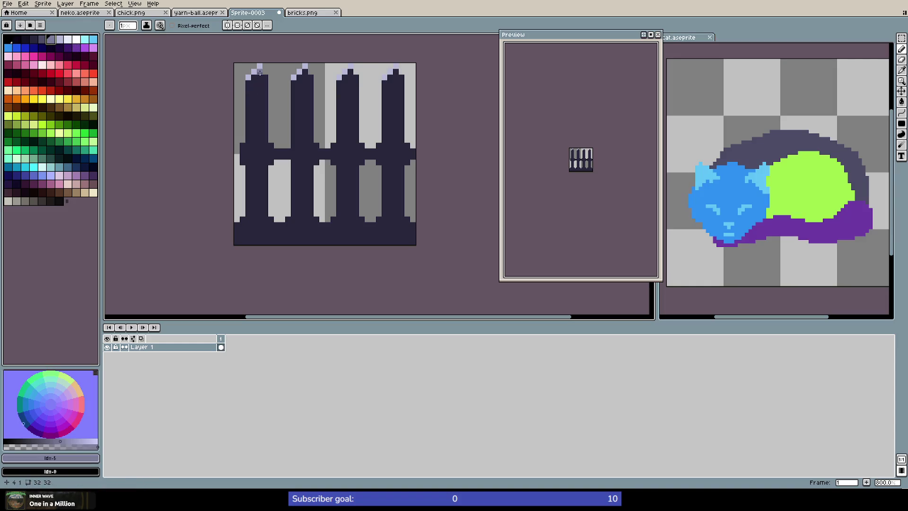
click(254, 77)
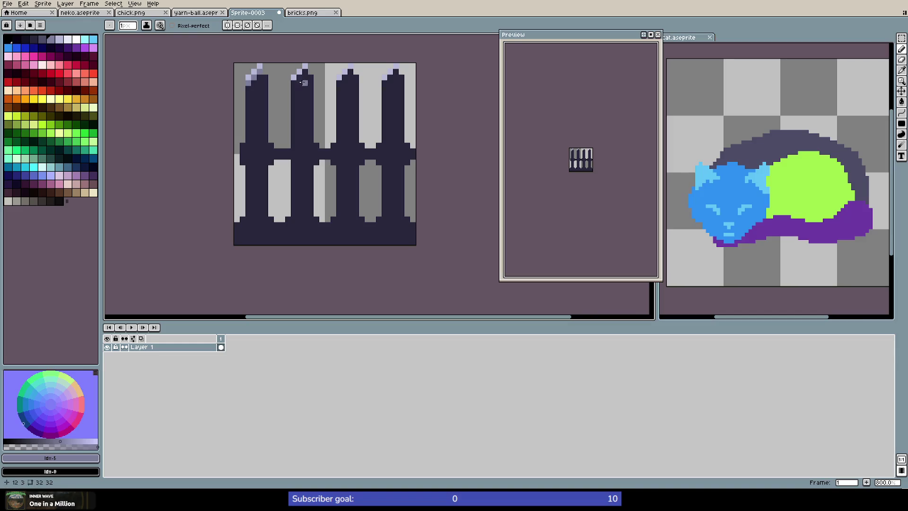
click(293, 83)
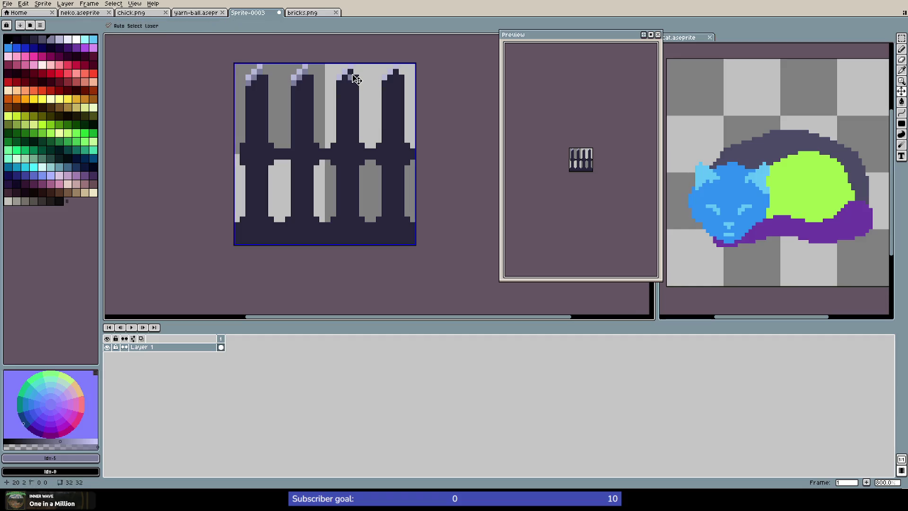
key(ctrl+z)
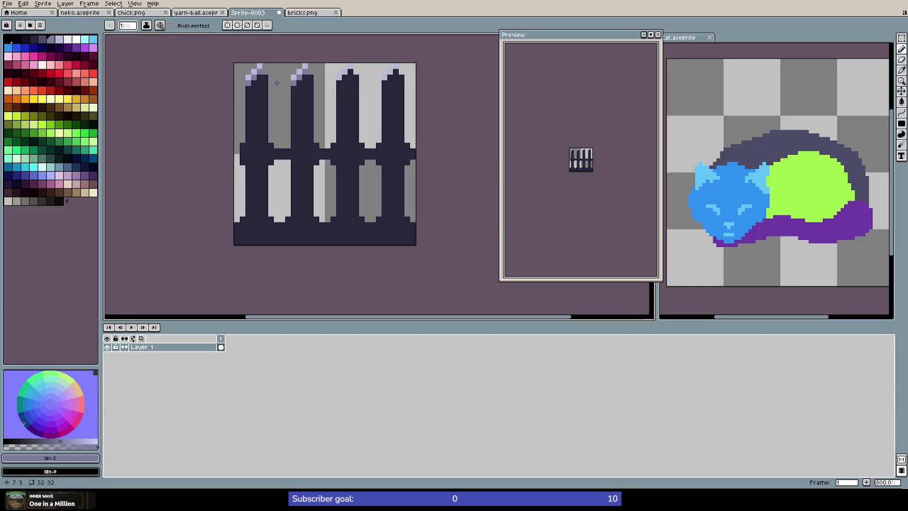
alt+click(238, 70)
Draw lighter purple lines down both sides of the first picket and lighten its crossbar corners
scroll(265, 77, up, 1)
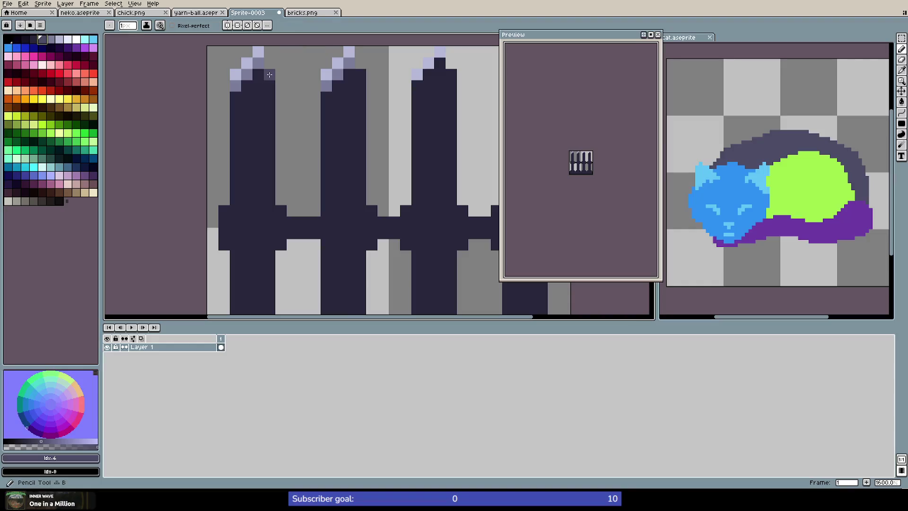
drag(267, 78, 270, 194)
drag(236, 93, 236, 194)
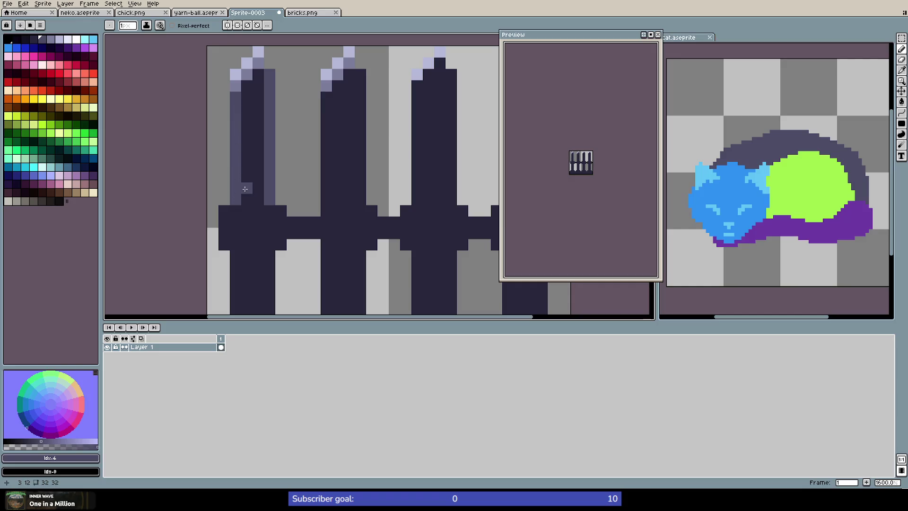
click(224, 210)
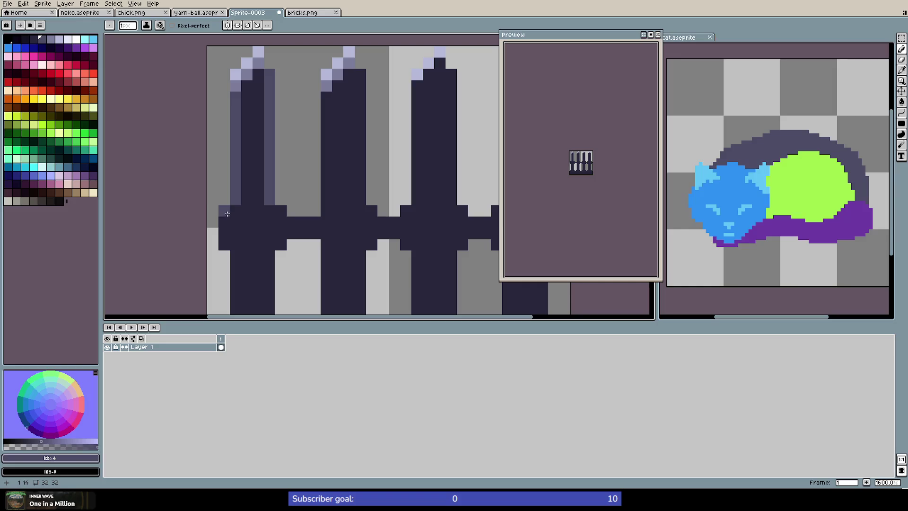
click(279, 214)
alt+click(235, 85)
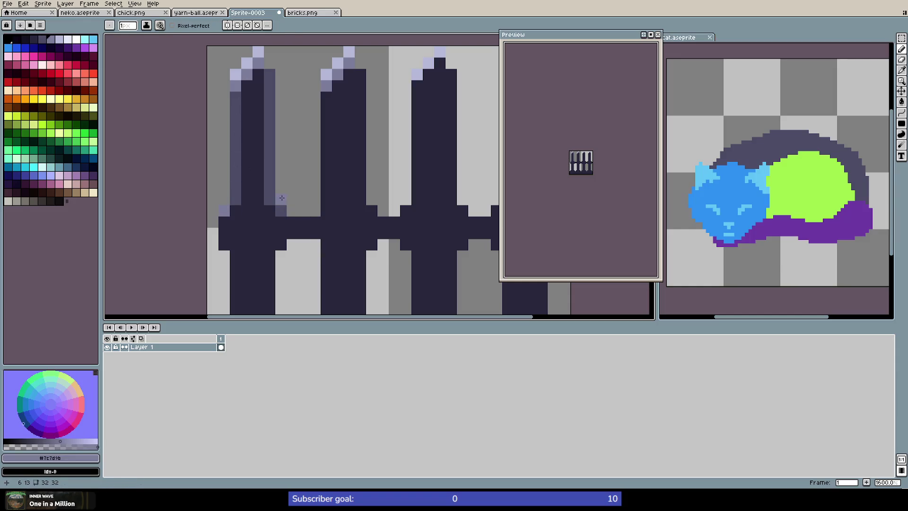
Retouch the upper and lower crossbar joint pixels in dark navy and mid purple #4c4c66
alt+click(373, 207)
click(314, 211)
click(315, 245)
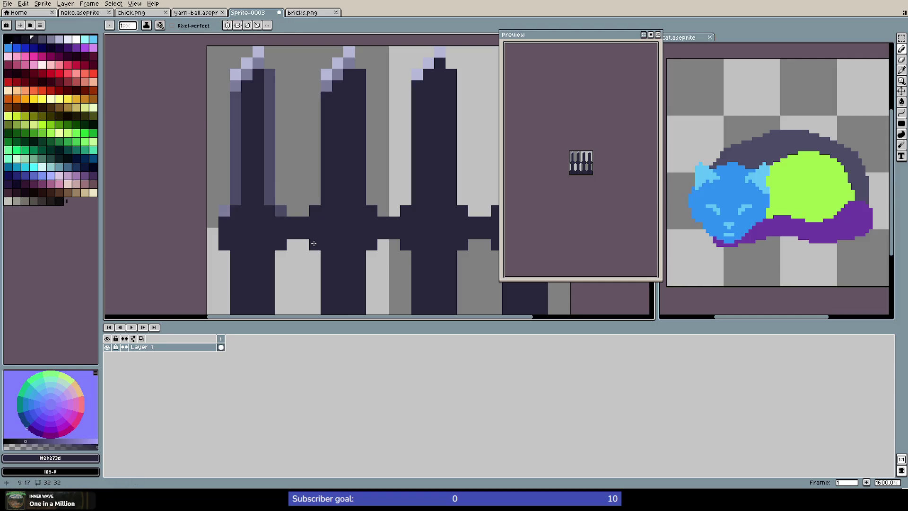
alt+click(240, 205)
click(315, 211)
click(372, 211)
click(281, 244)
click(225, 244)
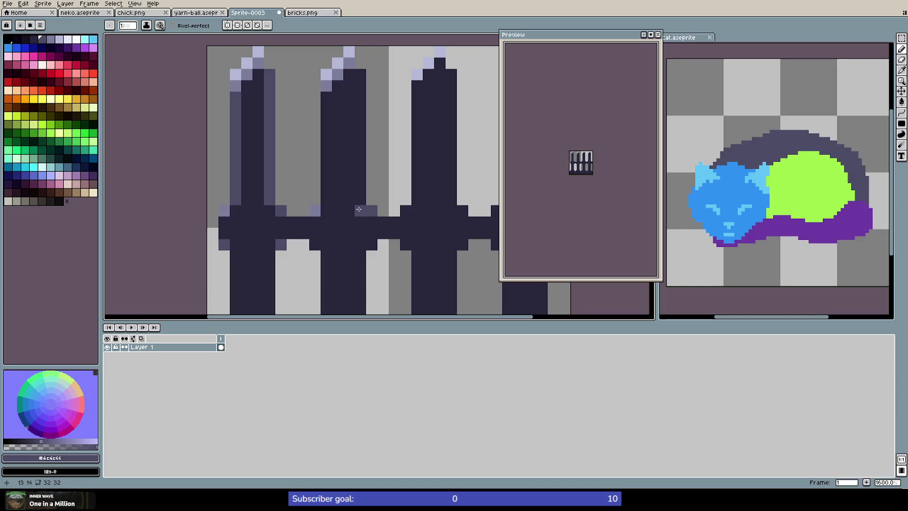
click(314, 245)
scroll(373, 246, down, 5)
Shade two picket edges below the crossbar, undoing the stray purple pixels at the column bottom
scroll(354, 217, up, 10)
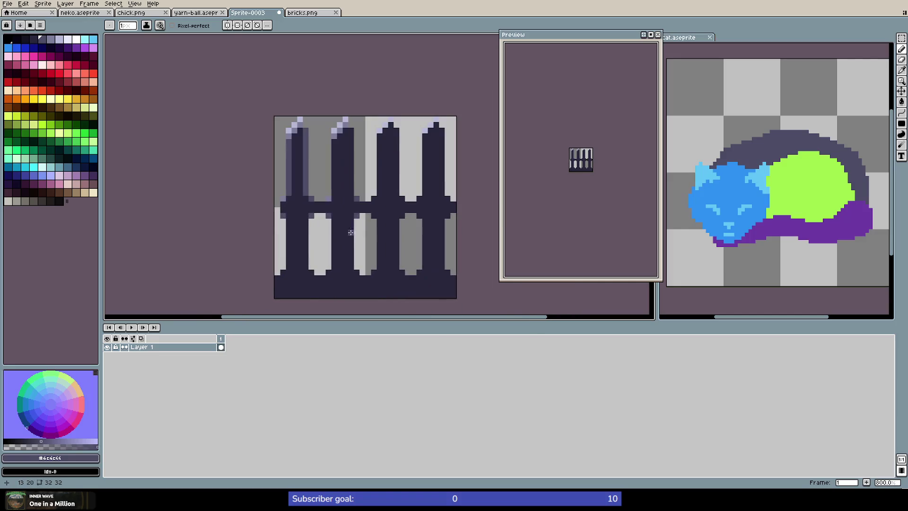
scroll(354, 216, down, 5)
scroll(297, 171, up, 3)
scroll(293, 227, down, 3)
scroll(295, 248, up, 6)
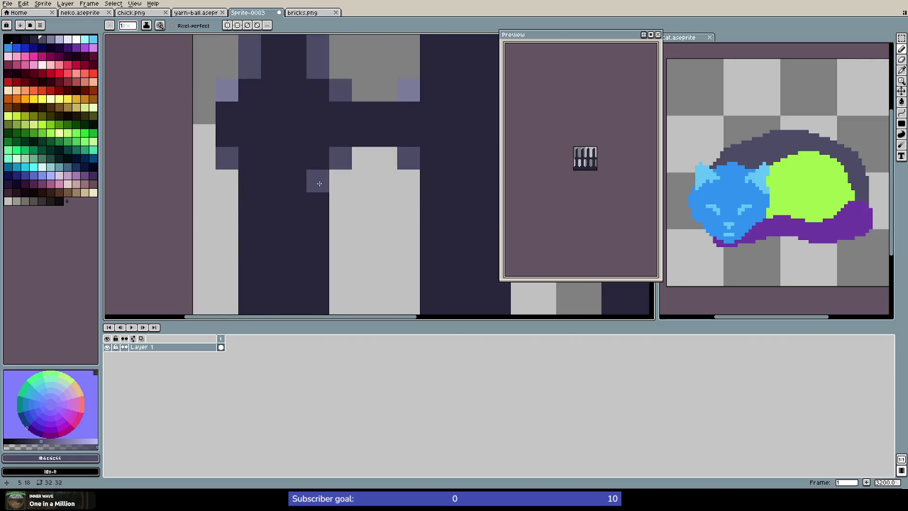
scroll(319, 183, down, 4)
scroll(321, 179, up, 1)
drag(323, 163, 323, 220)
drag(297, 164, 302, 224)
key(ctrl+z)
key(i)
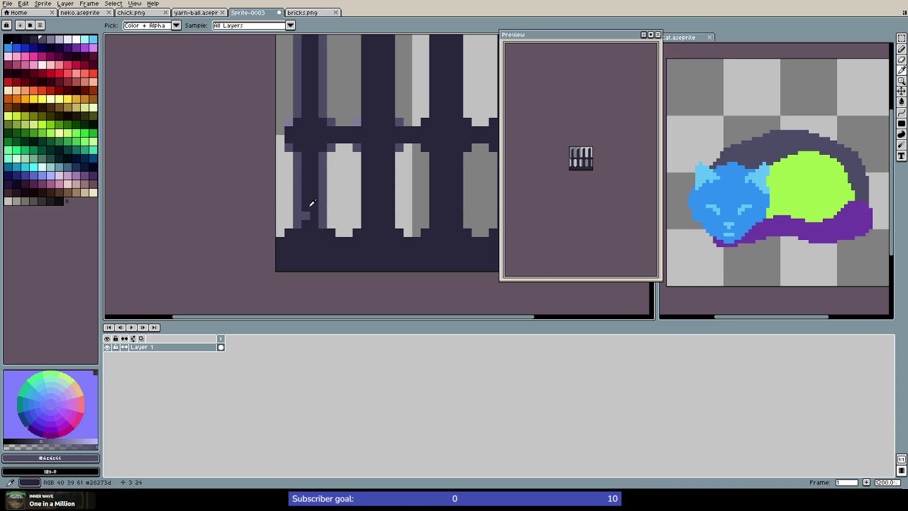
key(b)
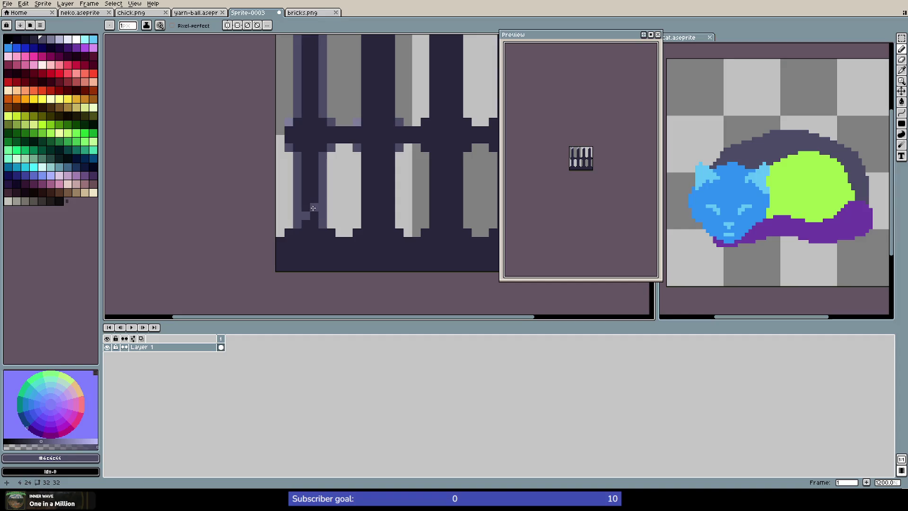
key(ctrl+z)
Shade the second picket's bottom and the third picket's edges in lavender
alt+click(307, 203)
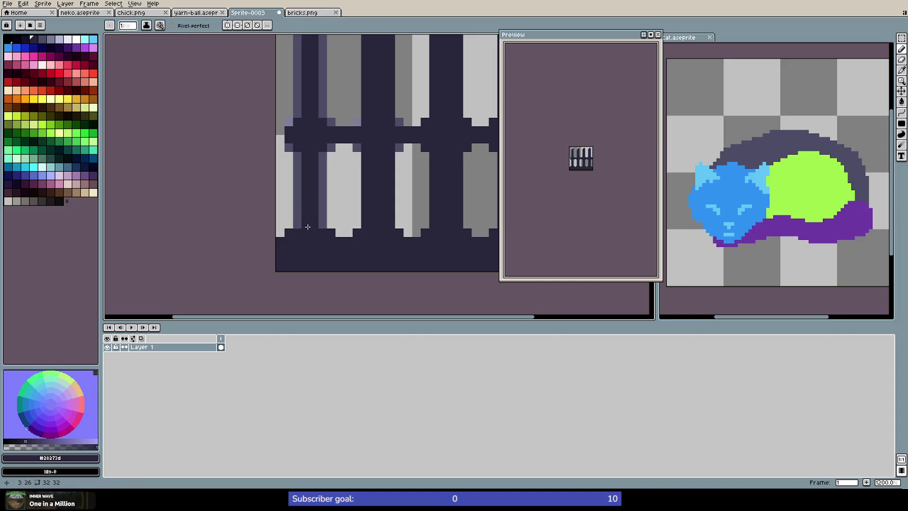
alt+click(298, 212)
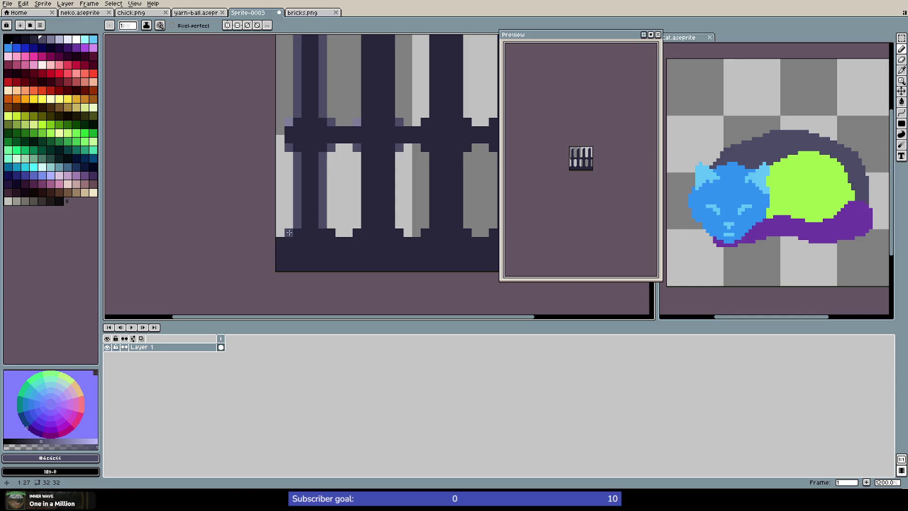
drag(332, 233, 415, 241)
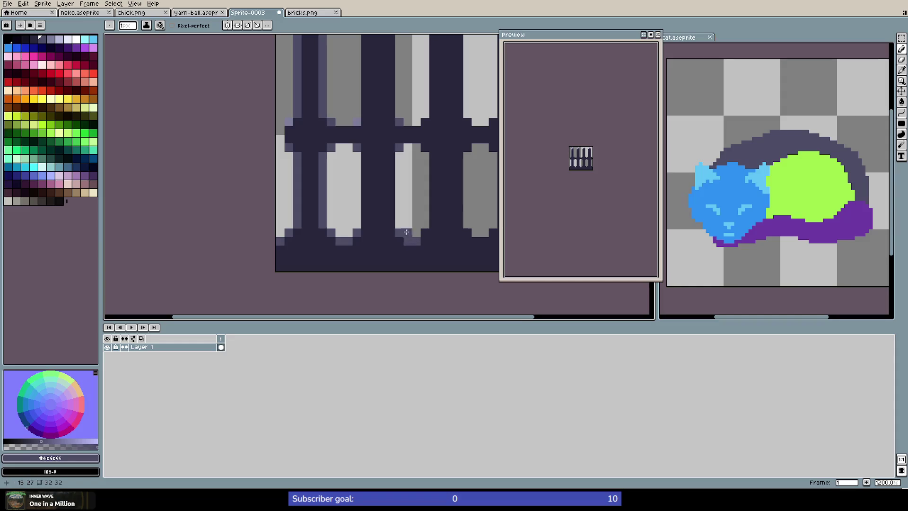
drag(365, 159, 365, 217)
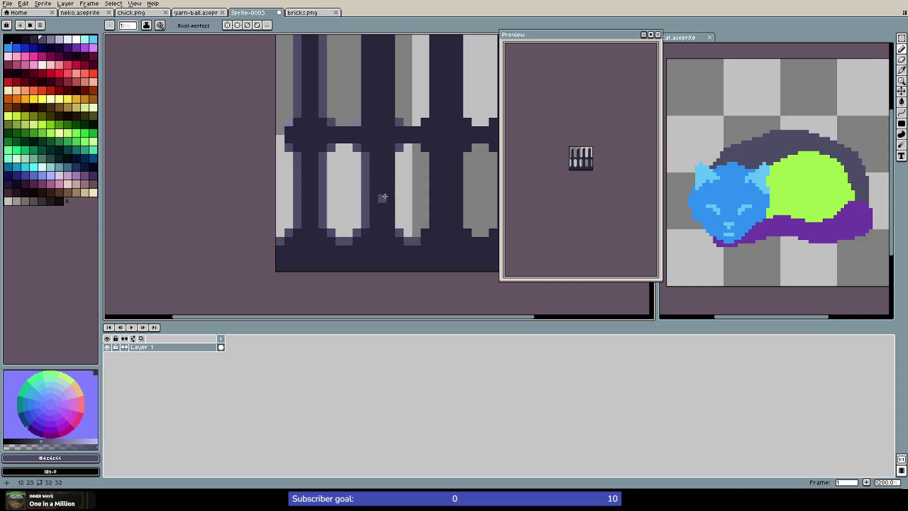
drag(390, 156, 392, 204)
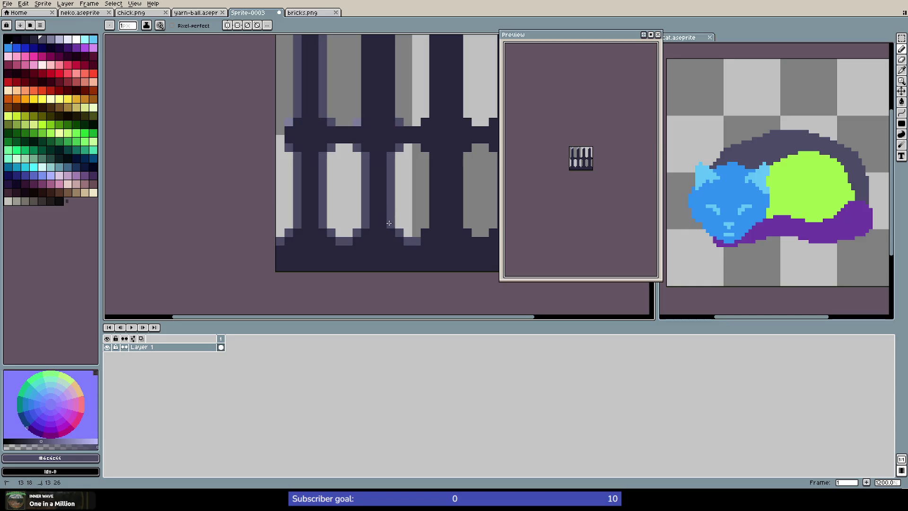
scroll(383, 207, down, 3)
scroll(377, 145, up, 4)
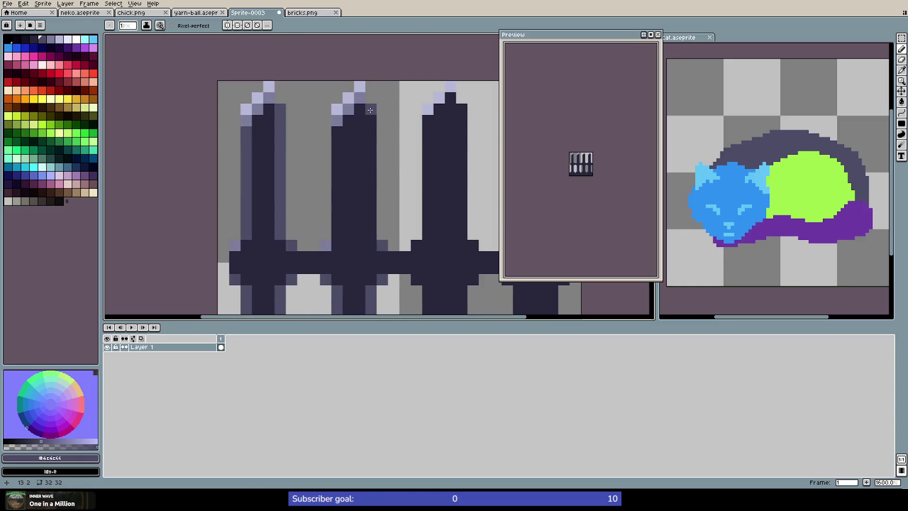
Shade the second picket's edges and paint light purple #7c7d9b edges down the pickets
drag(370, 110, 371, 232)
drag(337, 134, 337, 234)
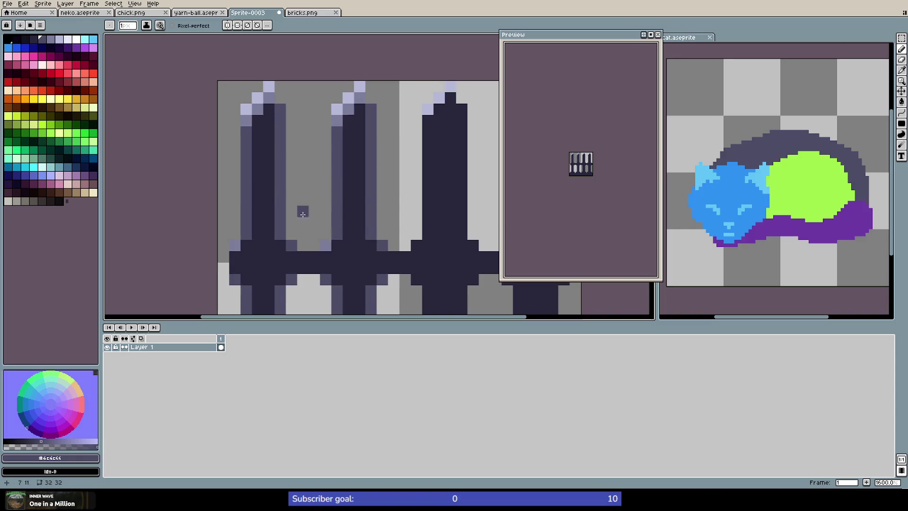
scroll(325, 245, down, 1)
scroll(326, 244, up, 2)
key(alt)
alt+click(330, 241)
drag(343, 71, 343, 234)
drag(206, 74, 205, 221)
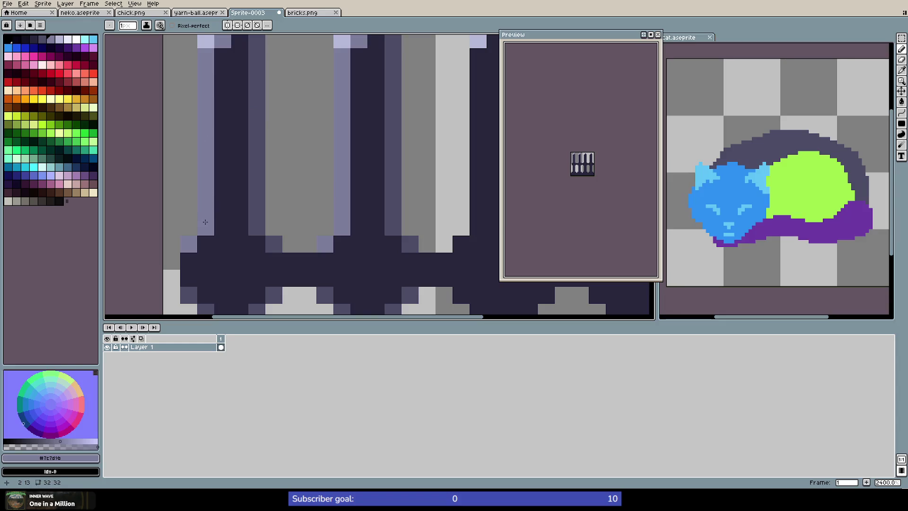
Extend the first and second pickets' light edges downward and lighten the first picket's bottom pixels
scroll(205, 222, down, 4)
scroll(208, 270, up, 4)
drag(200, 186, 199, 312)
scroll(195, 285, down, 6)
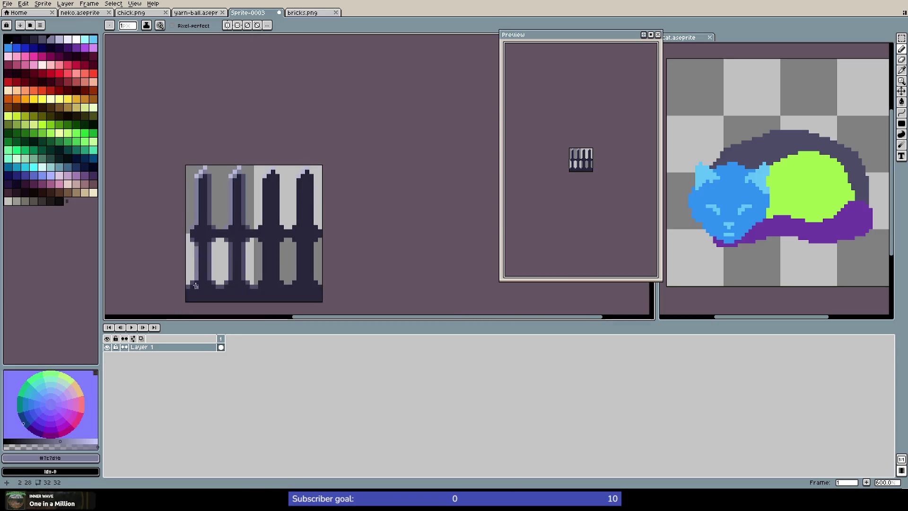
scroll(195, 285, up, 4)
drag(291, 182, 289, 262)
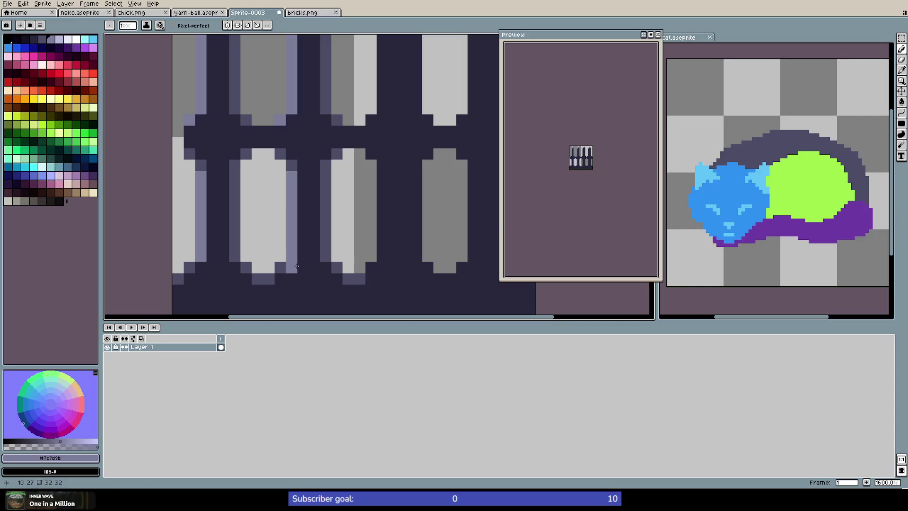
key(i)
click(296, 268)
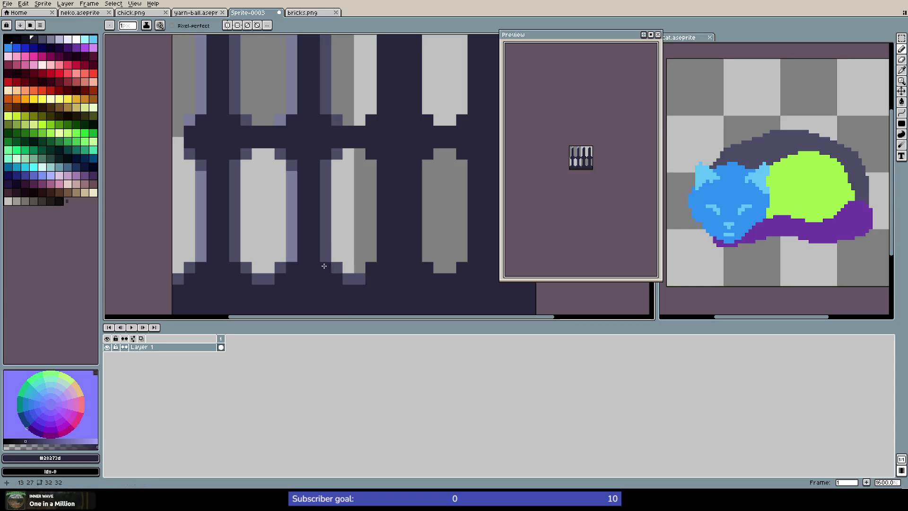
alt+click(283, 264)
click(189, 267)
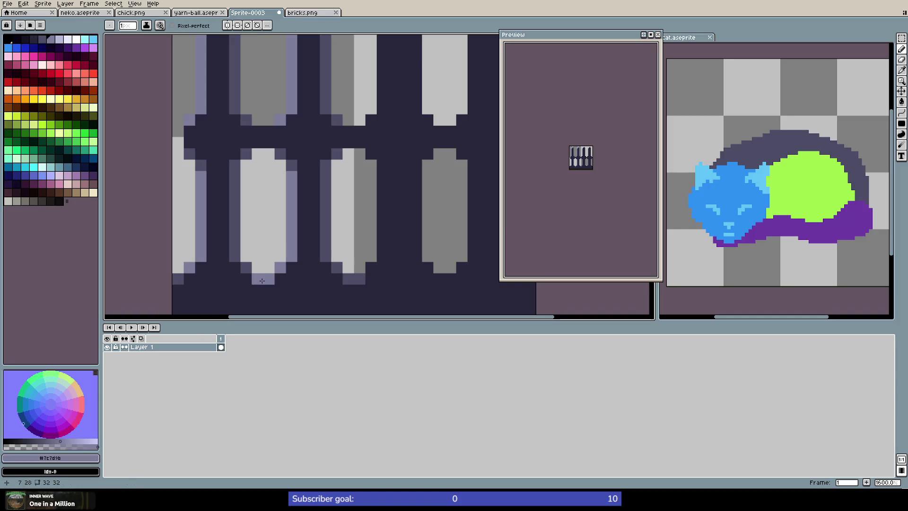
click(177, 279)
scroll(377, 228, down, 5)
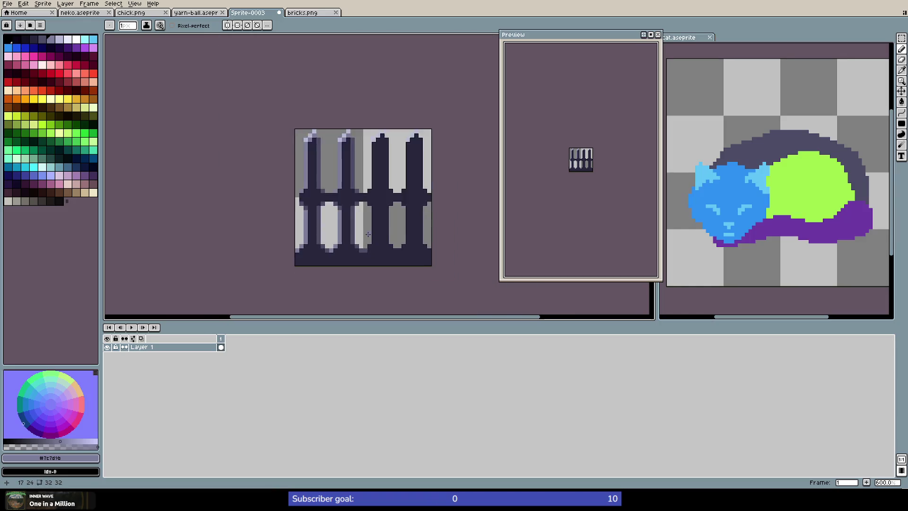
Try mid-navy and dark navy stripes down the post, then undo both strokes
scroll(325, 161, up, 5)
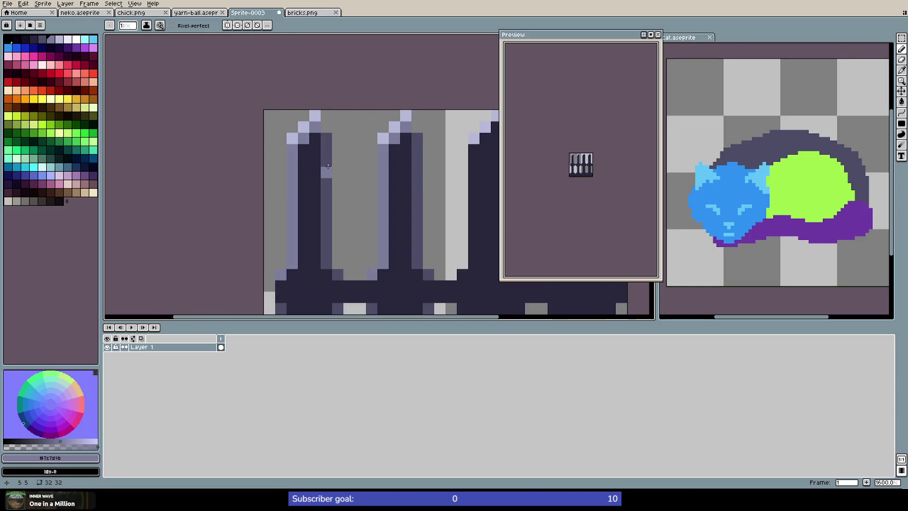
alt+click(326, 149)
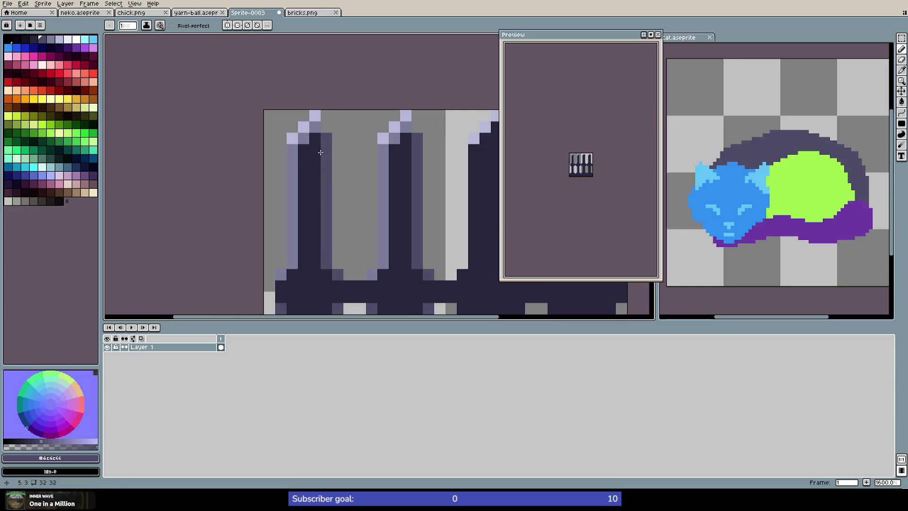
click(33, 39)
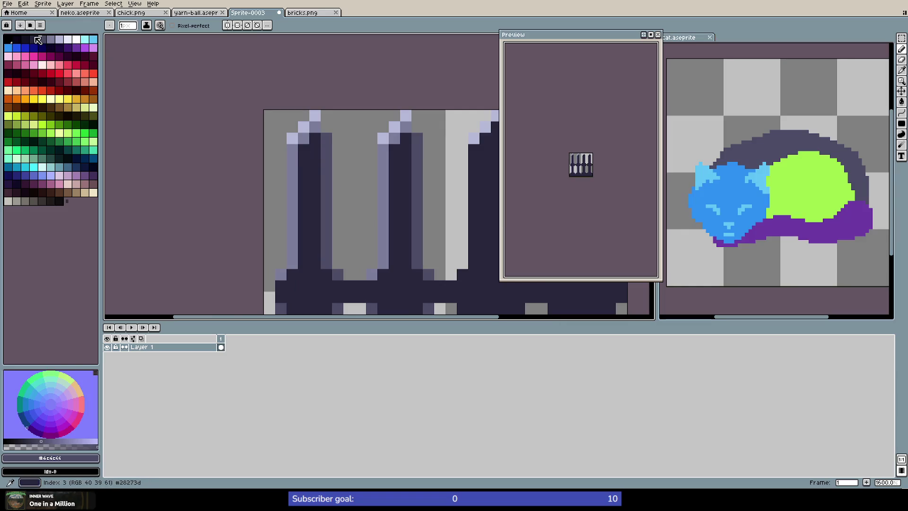
alt+click(329, 151)
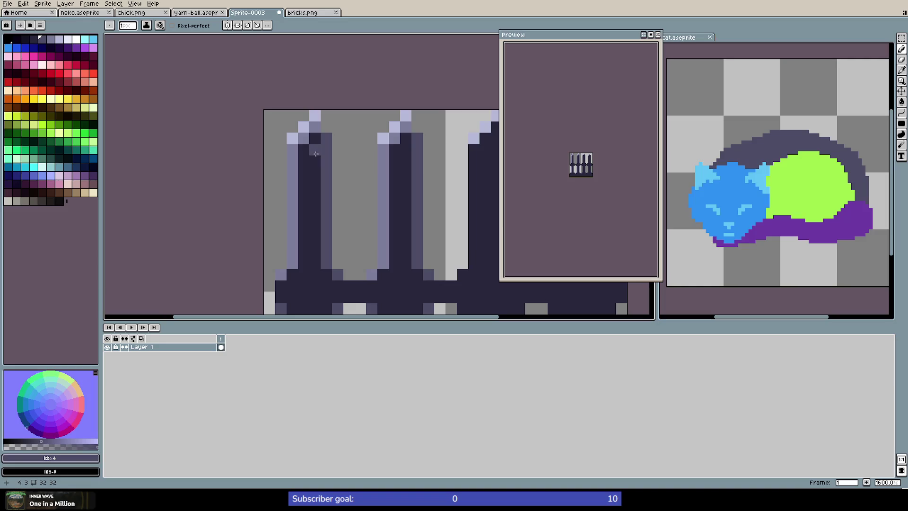
drag(315, 153, 321, 259)
scroll(321, 259, down, 4)
scroll(310, 120, up, 6)
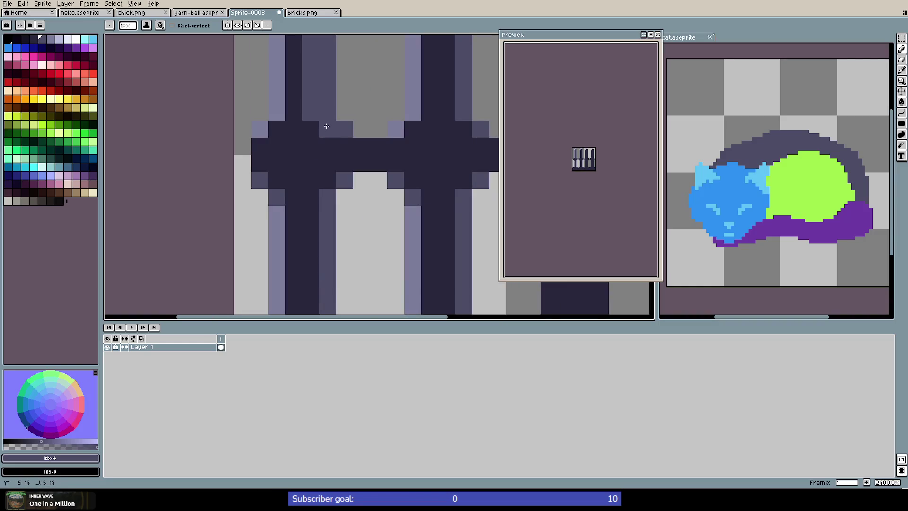
scroll(343, 125, down, 6)
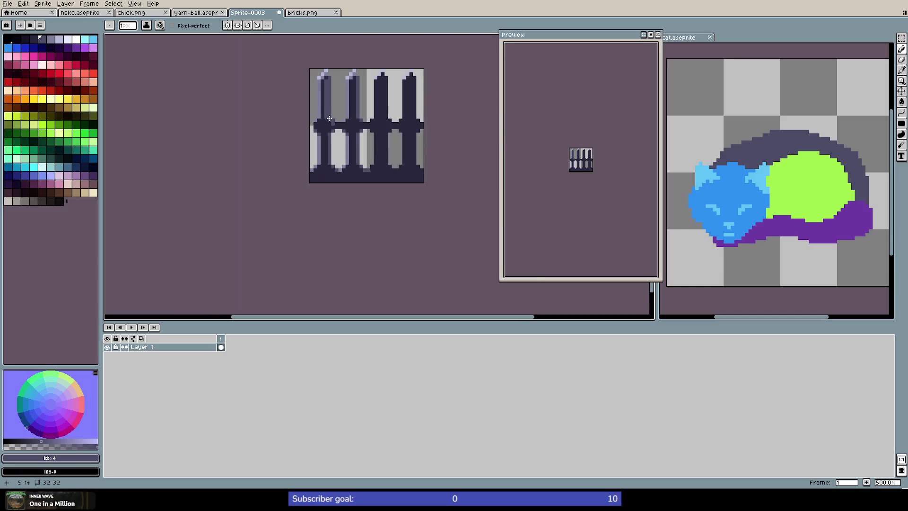
scroll(333, 98, up, 4)
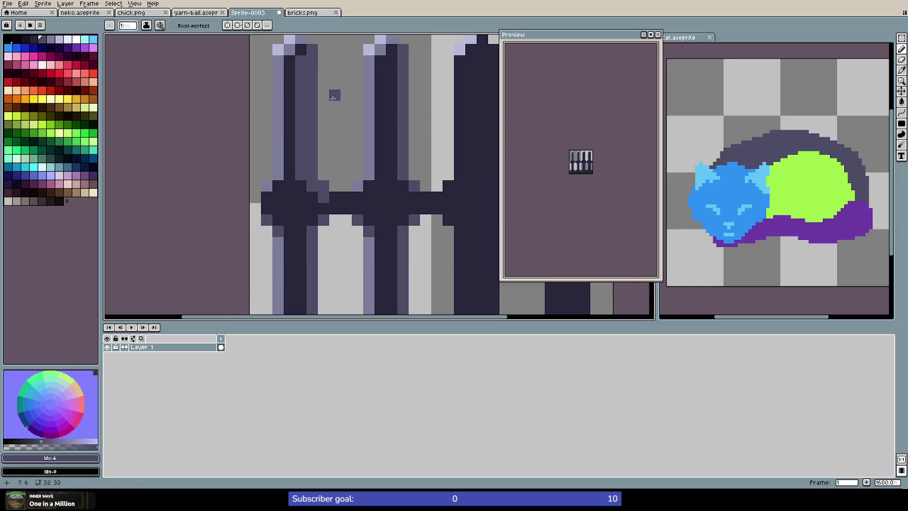
alt+click(291, 85)
mouse_move(310, 93)
mouse_down()
mouse_move(312, 168)
mouse_move(324, 185)
mouse_up()
scroll(340, 144, down, 6)
scroll(340, 142, up, 5)
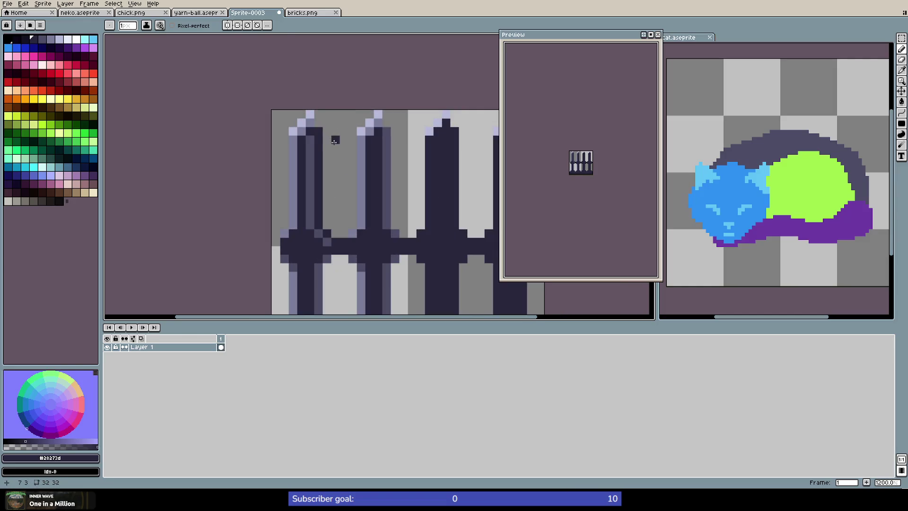
key(ctrl+z)
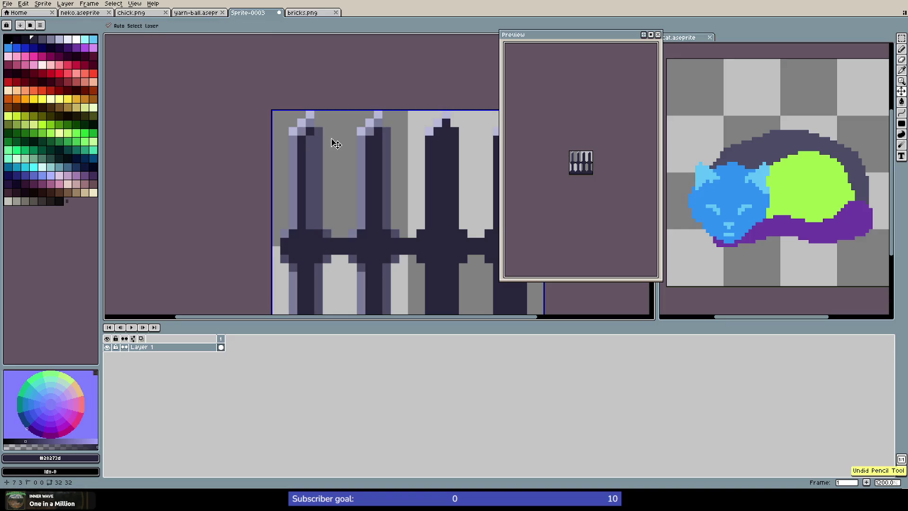
key(ctrl+z)
key(ctrl+z)
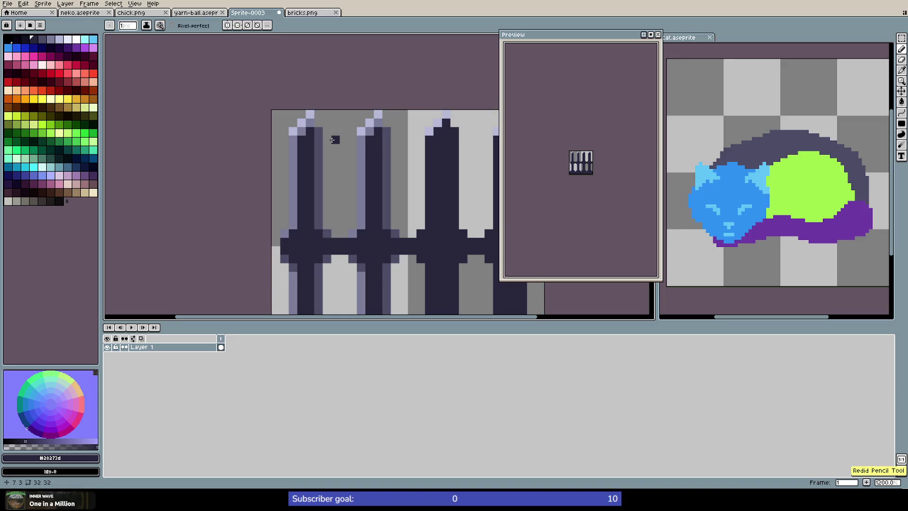
scroll(313, 177, down, 1)
scroll(317, 186, up, 3)
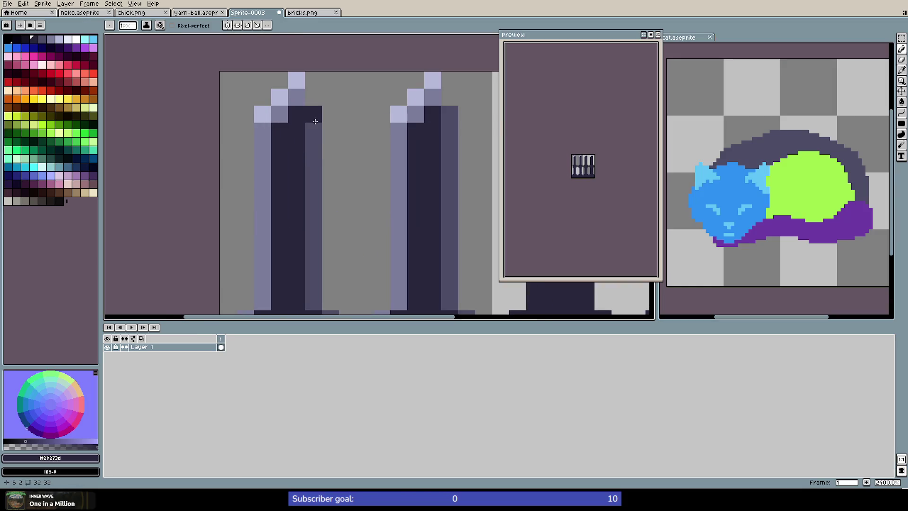
Sample navy and lavender shades and trial a pale highlight on the left post's tip, then undo it
alt+click(315, 115)
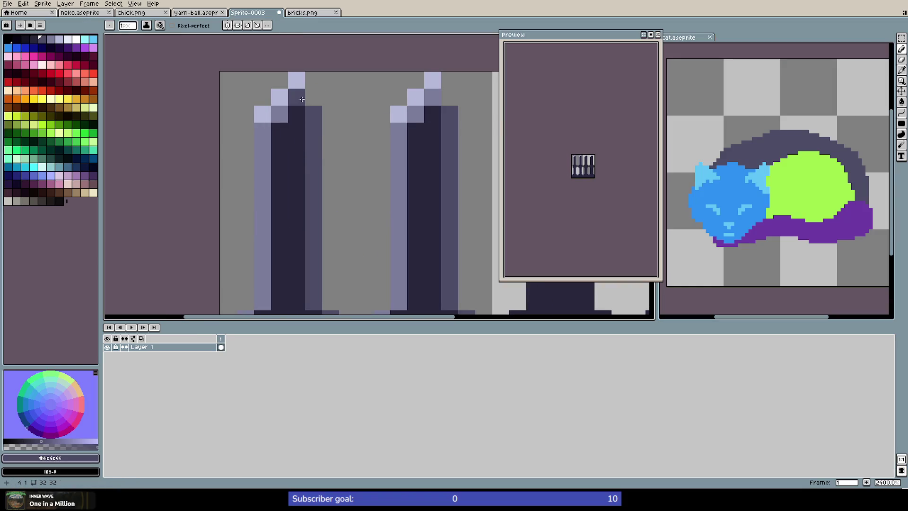
alt+click(303, 103)
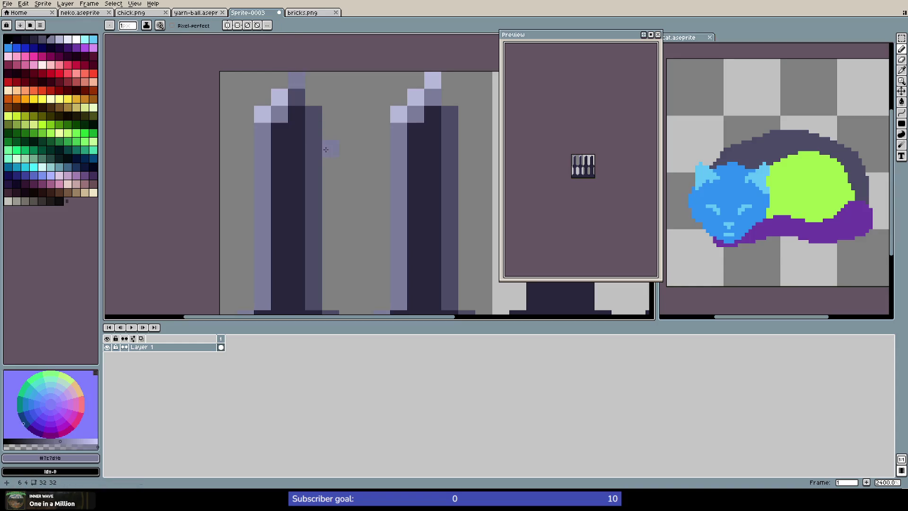
scroll(320, 148, down, 4)
scroll(316, 142, up, 4)
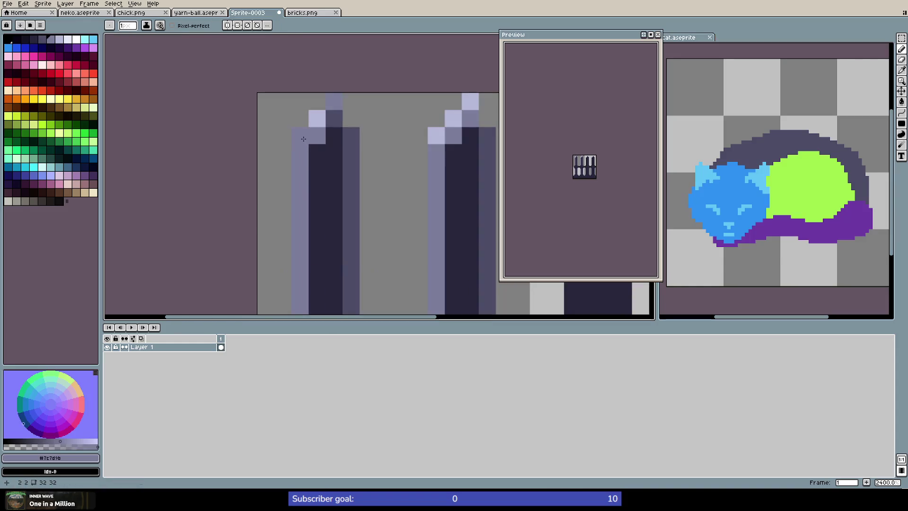
alt+click(316, 131)
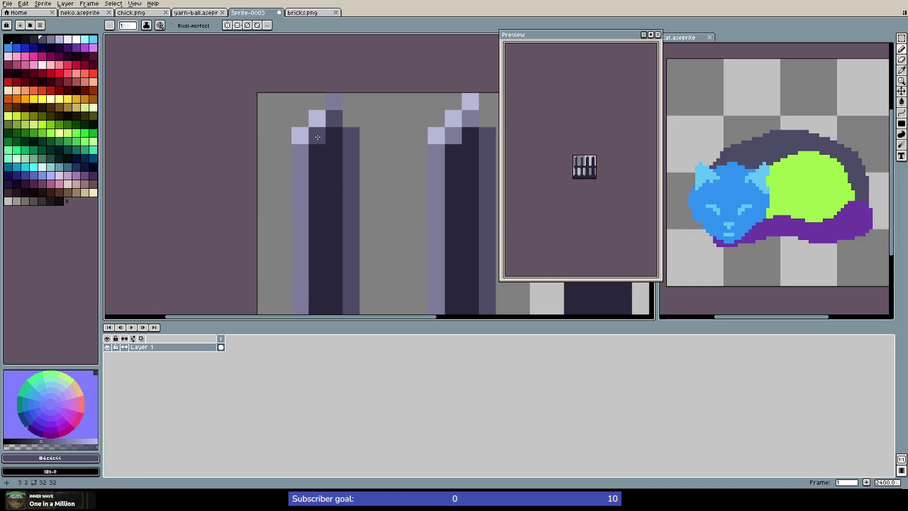
scroll(359, 204, down, 5)
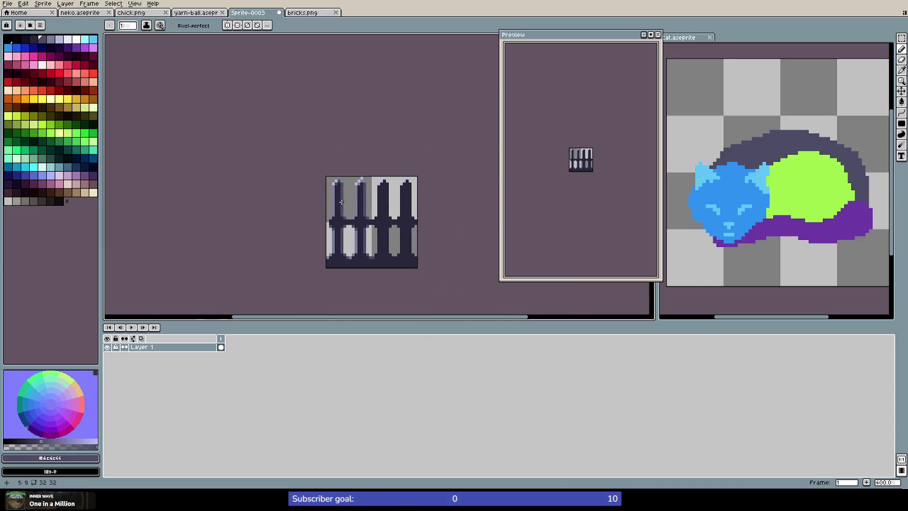
scroll(359, 204, up, 5)
alt+click(356, 182)
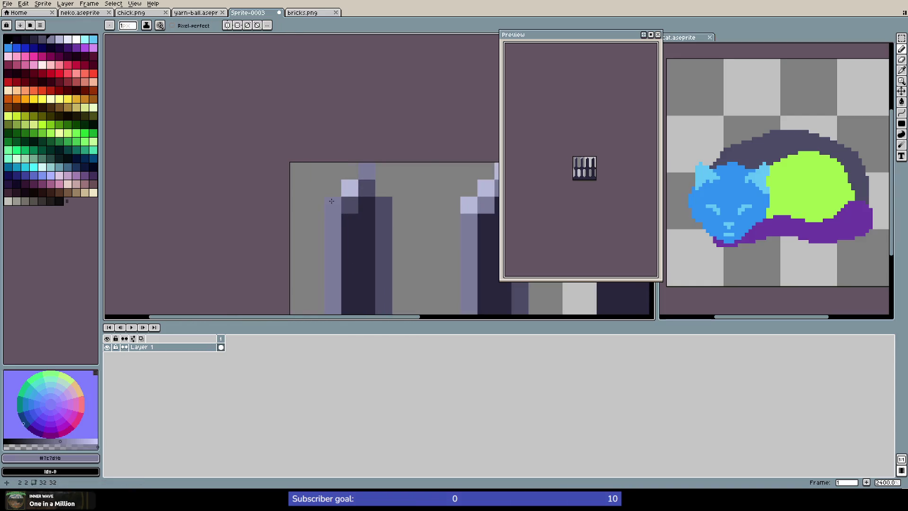
scroll(397, 250, down, 5)
scroll(488, 139, up, 5)
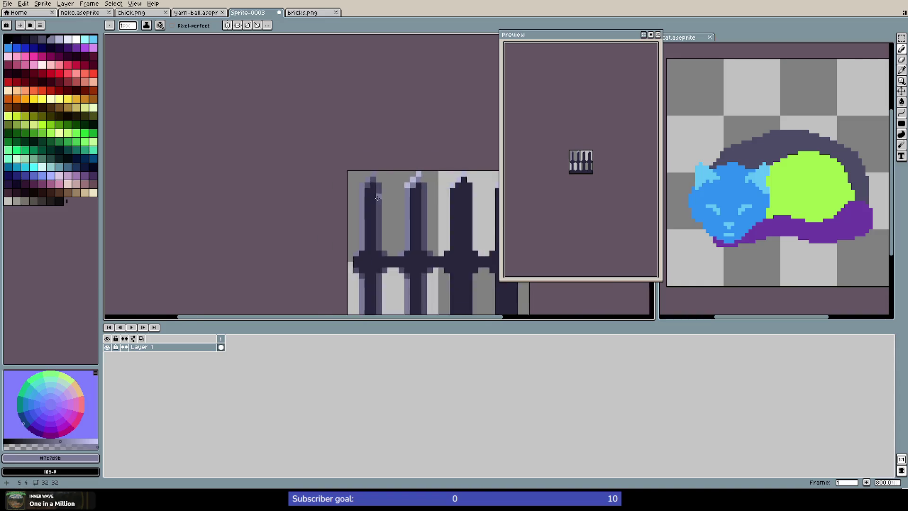
key(i)
click(488, 139)
key(b)
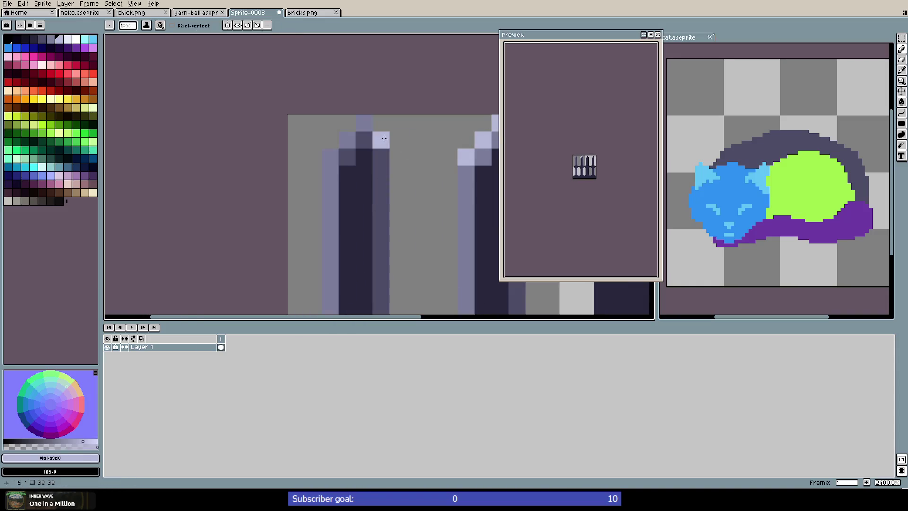
drag(365, 128, 364, 157)
key(ctrl+z)
scroll(403, 218, down, 5)
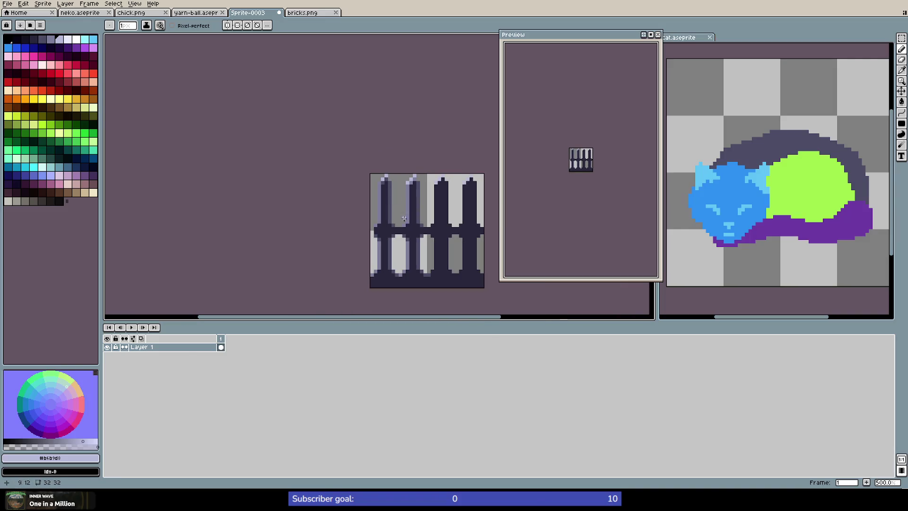
scroll(388, 212, up, 5)
Place a mid-navy shading pixel on the left post's tip and sample the post's lavender edge
key(i)
click(363, 68)
key(b)
click(347, 82)
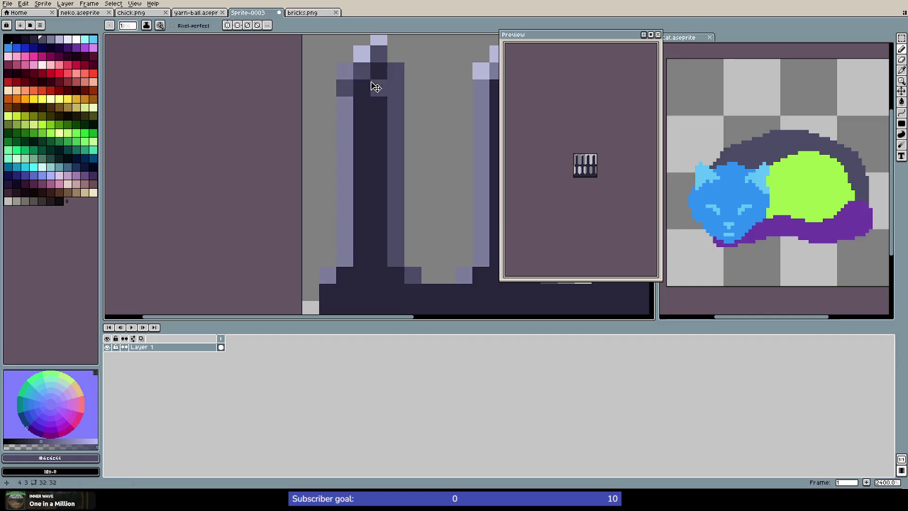
scroll(396, 104, down, 6)
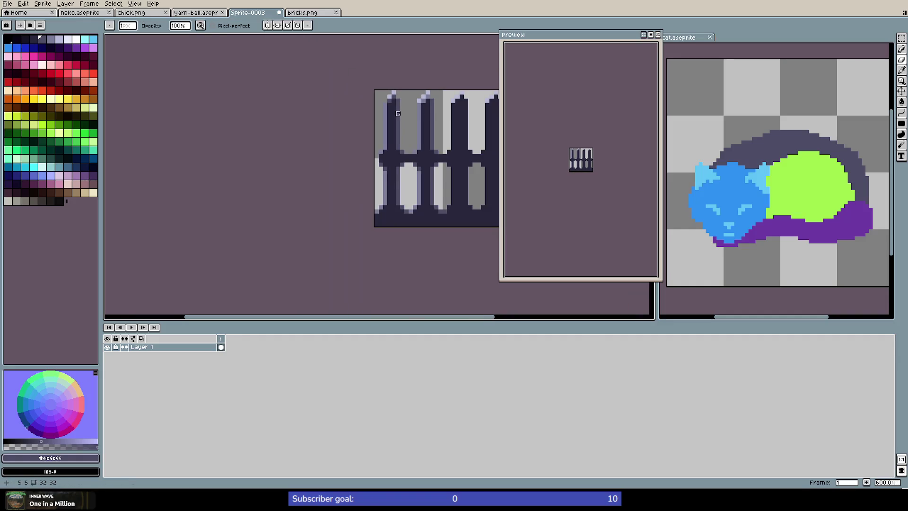
scroll(398, 113, up, 2)
scroll(400, 120, down, 2)
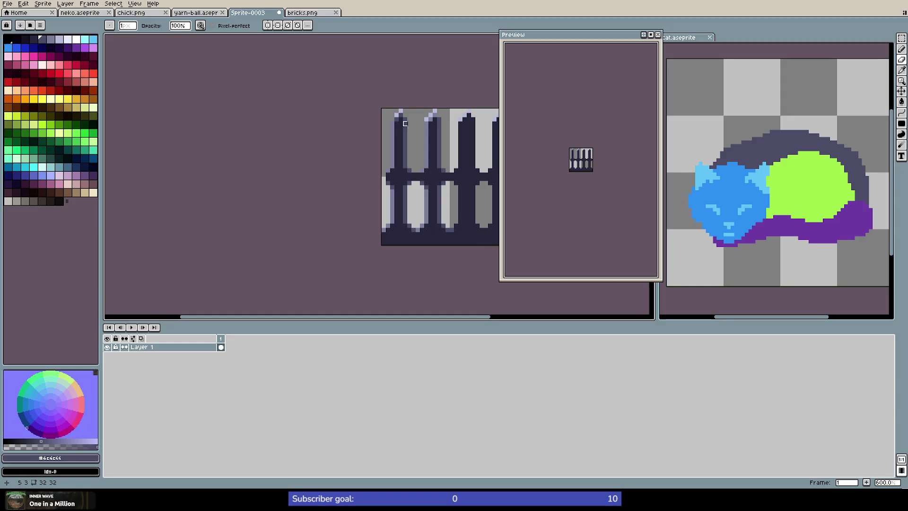
scroll(405, 123, up, 3)
key(ctrl+z)
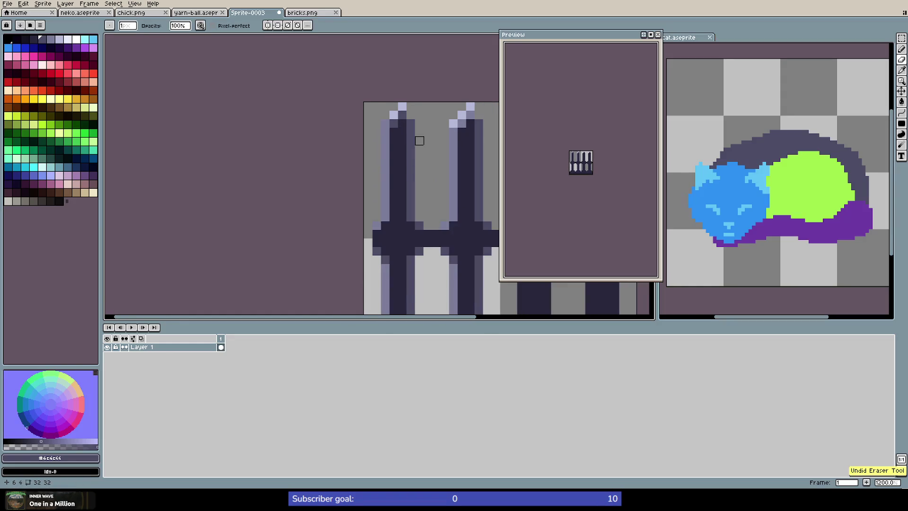
scroll(419, 140, up, 4)
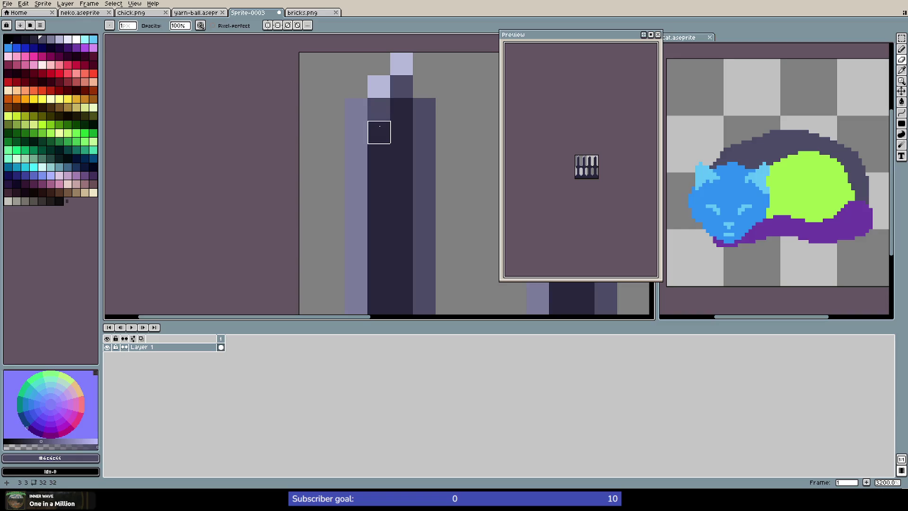
alt+click(364, 117)
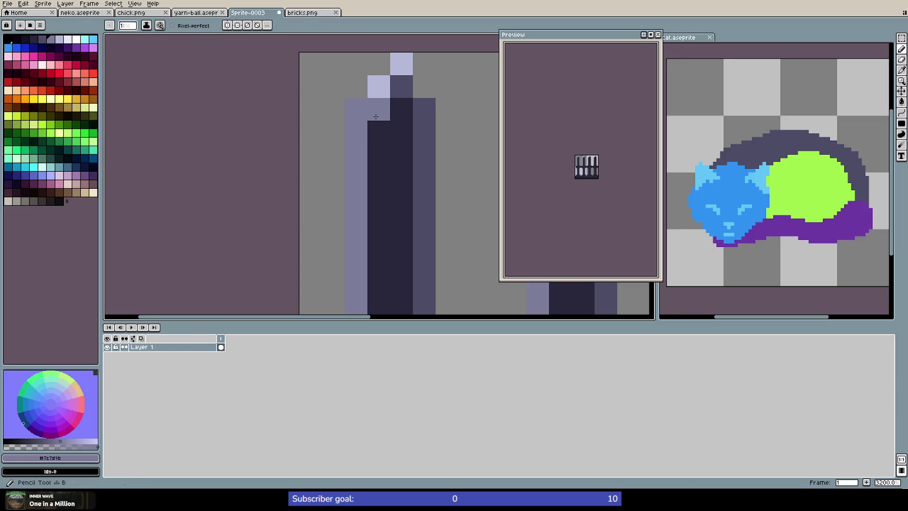
scroll(377, 118, down, 4)
Paint a lavender stripe and a mid-navy edge down the left post, and darken the crossbar's left-end pixel
drag(378, 120, 378, 191)
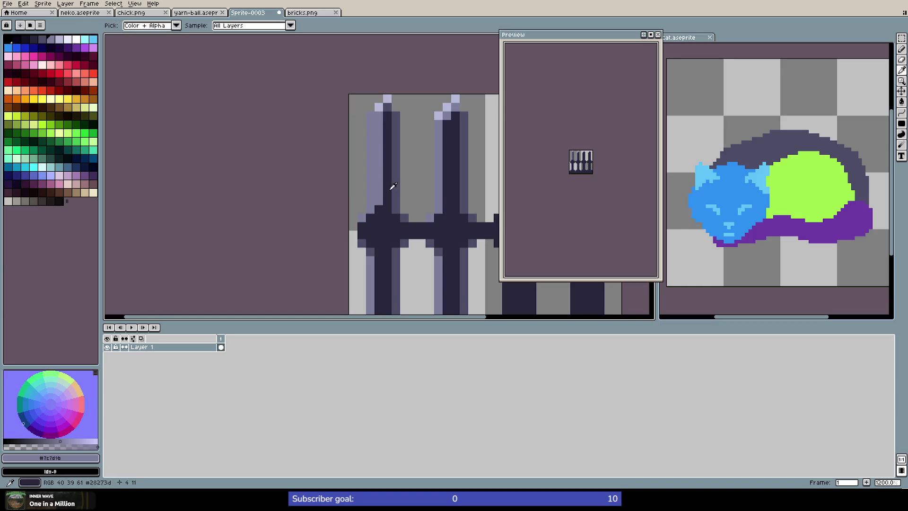
alt+click(397, 186)
click(371, 118)
drag(371, 119, 371, 192)
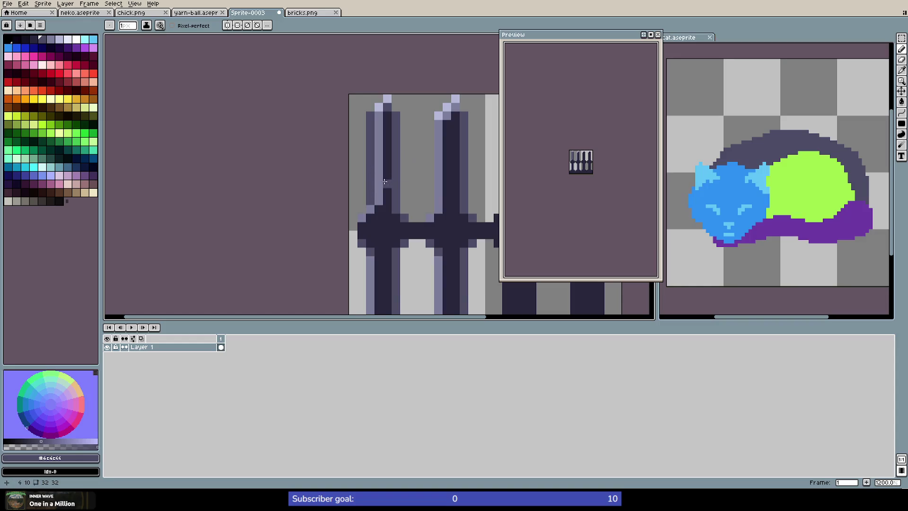
key(alt)
alt+click(374, 204)
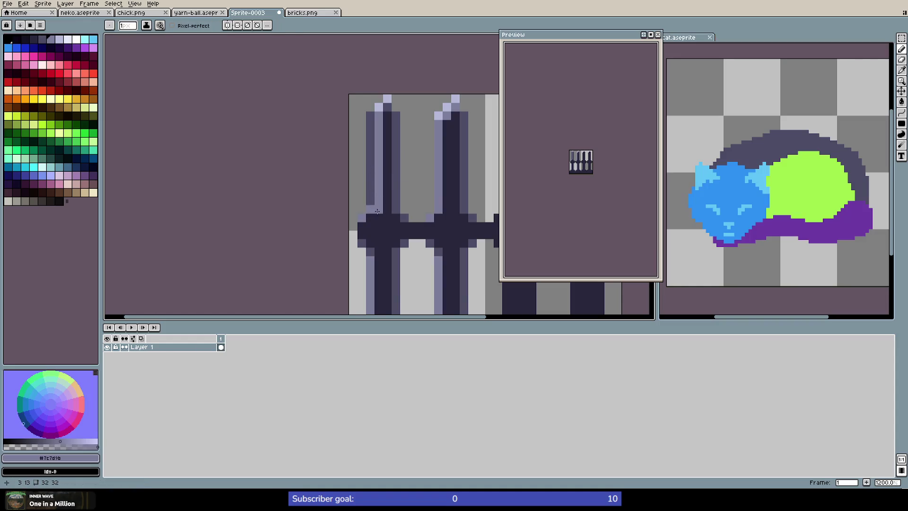
click(372, 217)
alt+click(371, 198)
click(365, 217)
scroll(378, 208, down, 1)
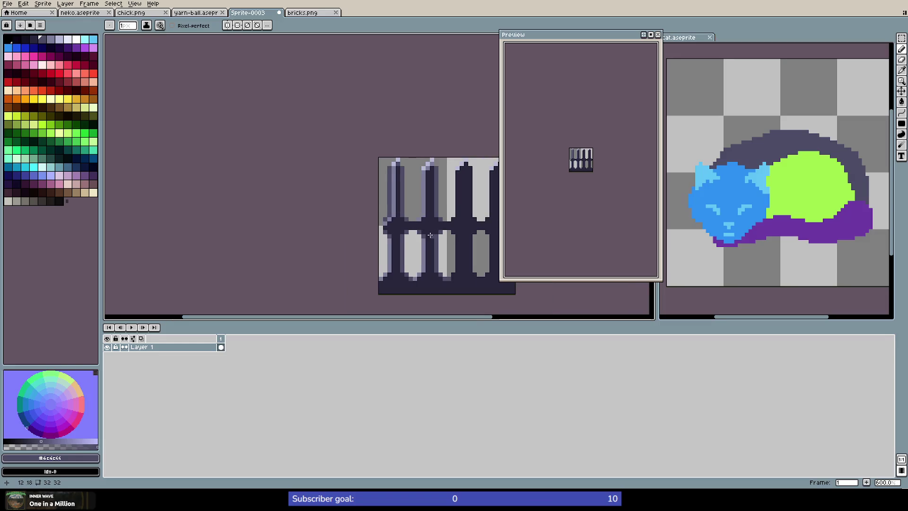
scroll(386, 196, up, 1)
click(388, 196)
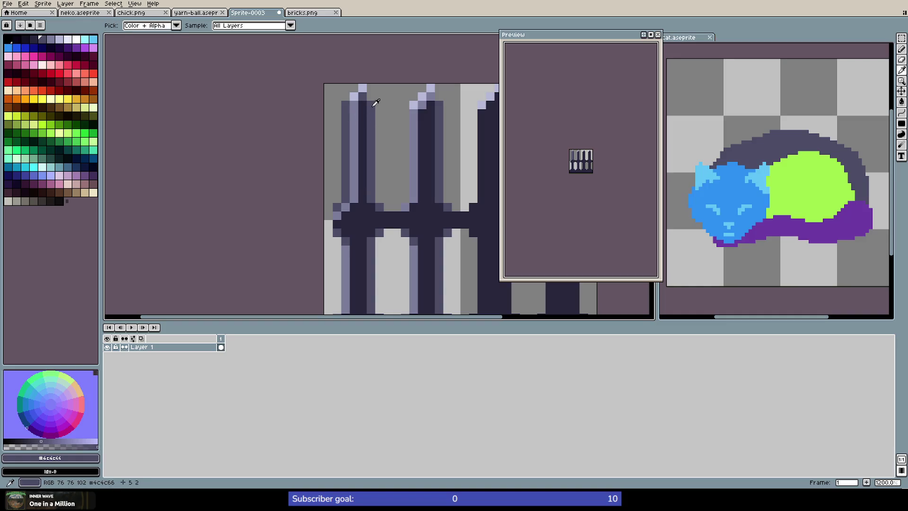
Repaint the post column in #4c4c66 mid purple, then add #28273d dark navy strokes down the post columns
alt+click(357, 98)
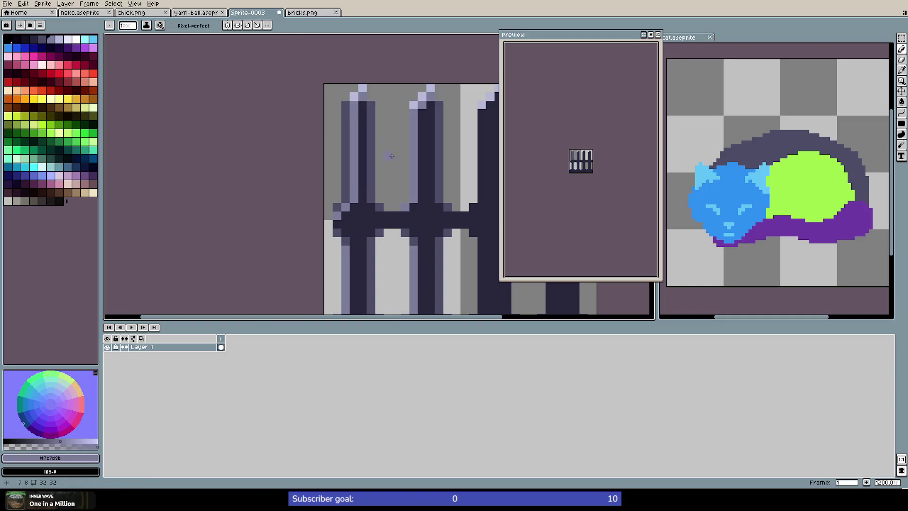
scroll(391, 156, down, 2)
scroll(386, 158, up, 3)
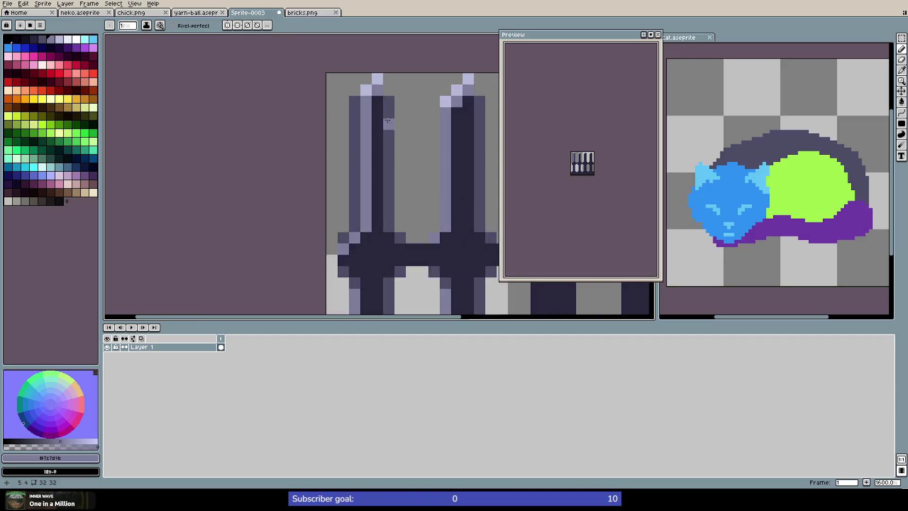
scroll(387, 120, up, 1)
alt+click(386, 93)
mouse_move(373, 94)
mouse_down()
mouse_move(373, 270)
mouse_move(390, 294)
mouse_up()
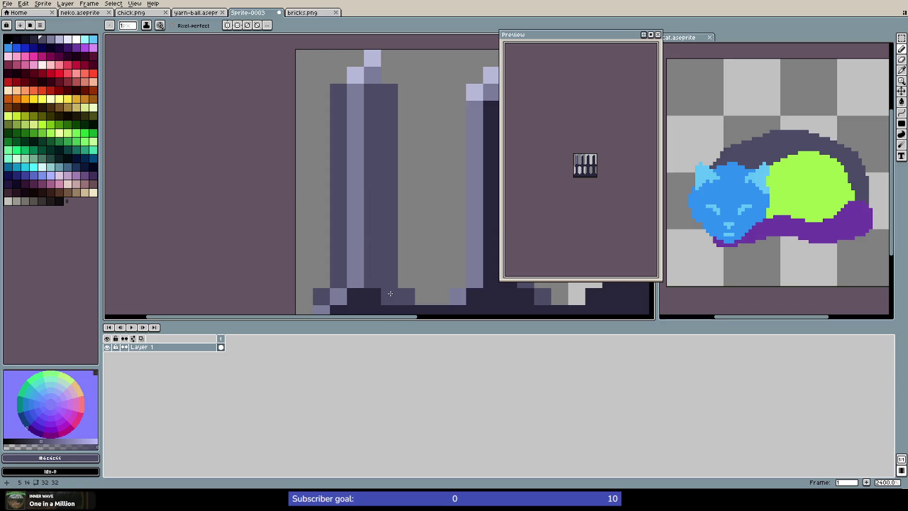
scroll(390, 293, down, 2)
alt+click(395, 294)
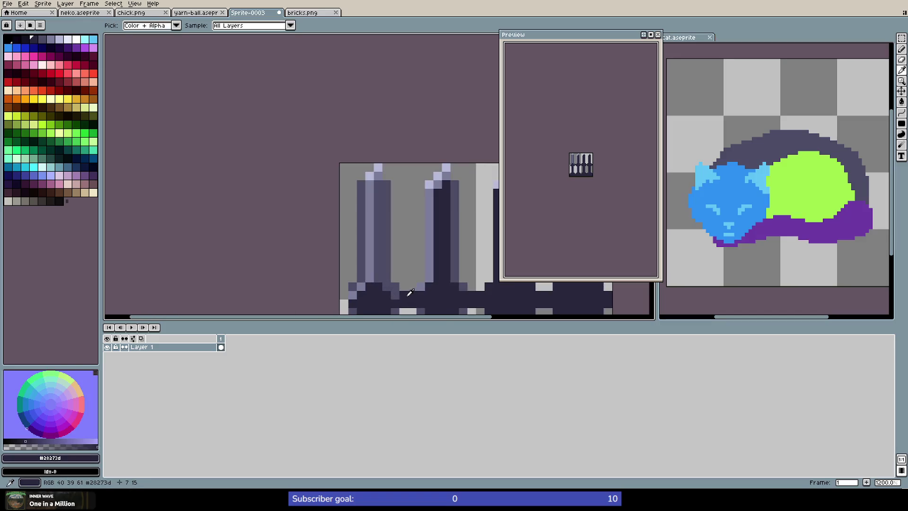
drag(387, 279, 388, 187)
scroll(396, 219, down, 4)
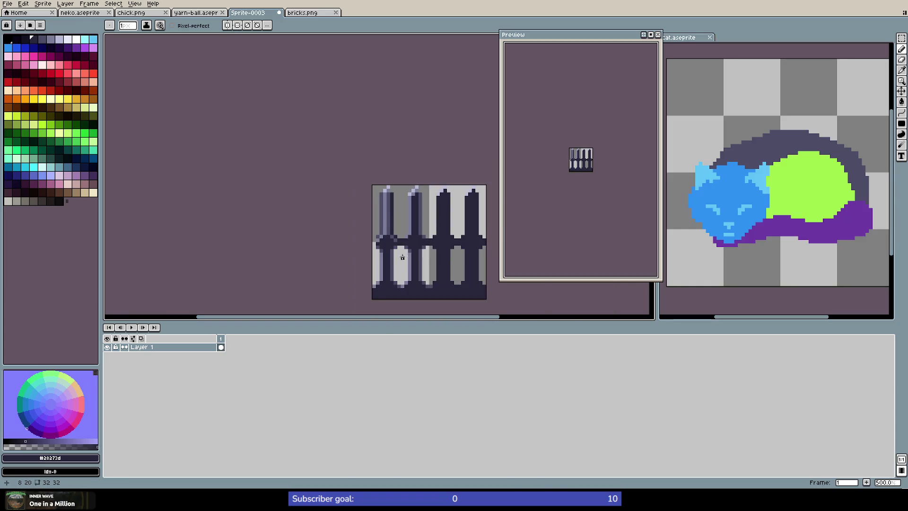
scroll(395, 226, up, 4)
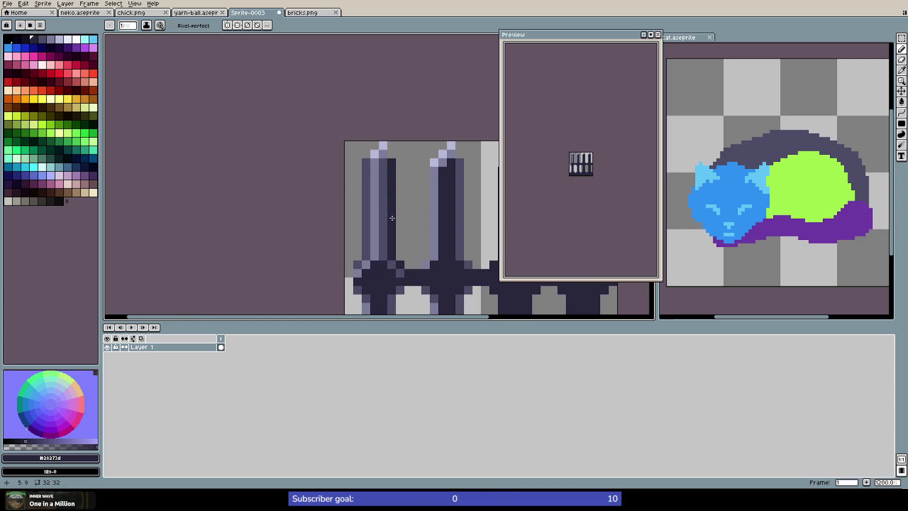
drag(365, 166, 367, 248)
click(358, 263)
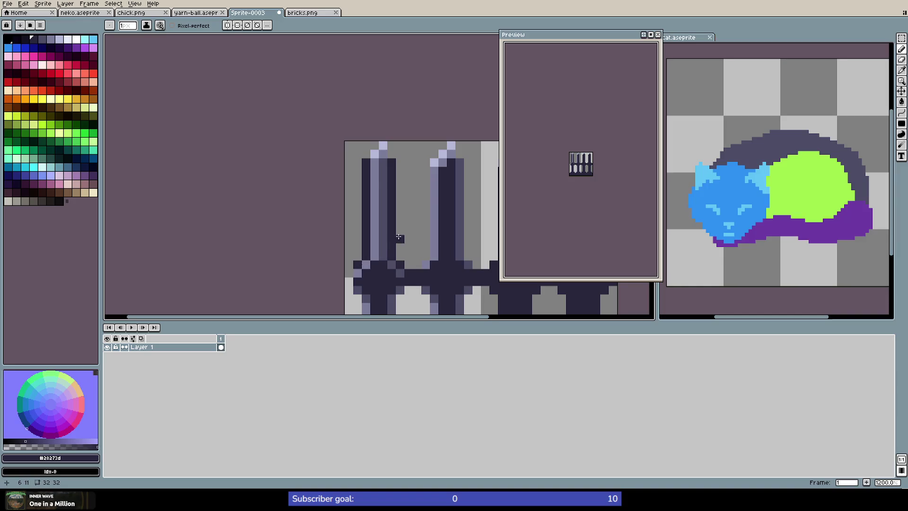
Add a #b6b9d8 light lavender pixel to the post's top tip
scroll(398, 237, down, 4)
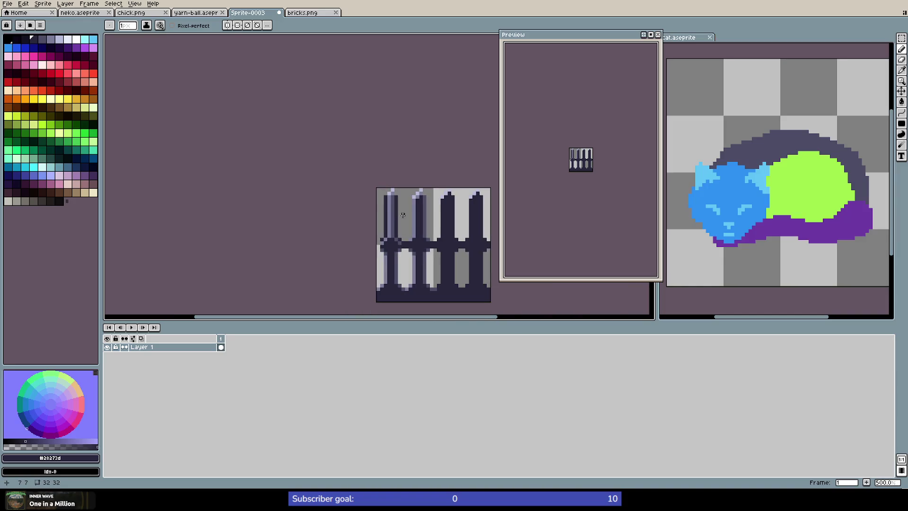
scroll(387, 197, up, 5)
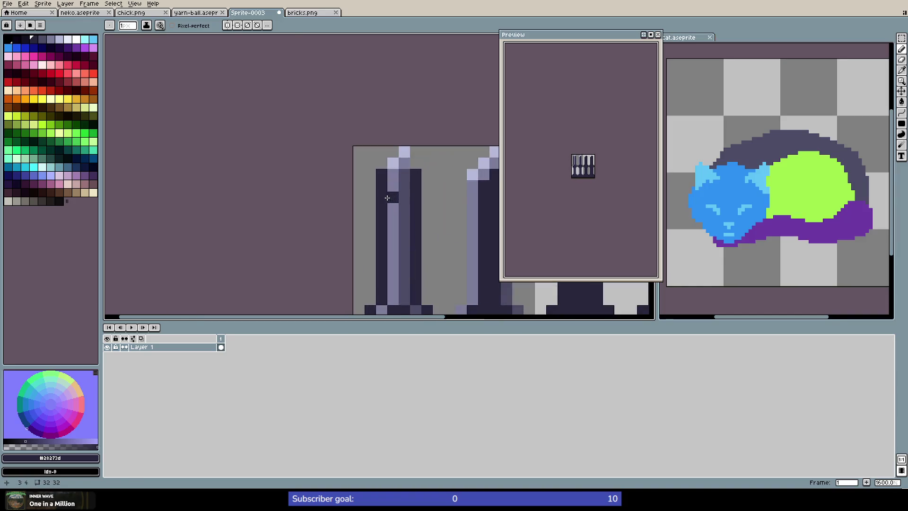
alt+click(394, 167)
alt+click(394, 164)
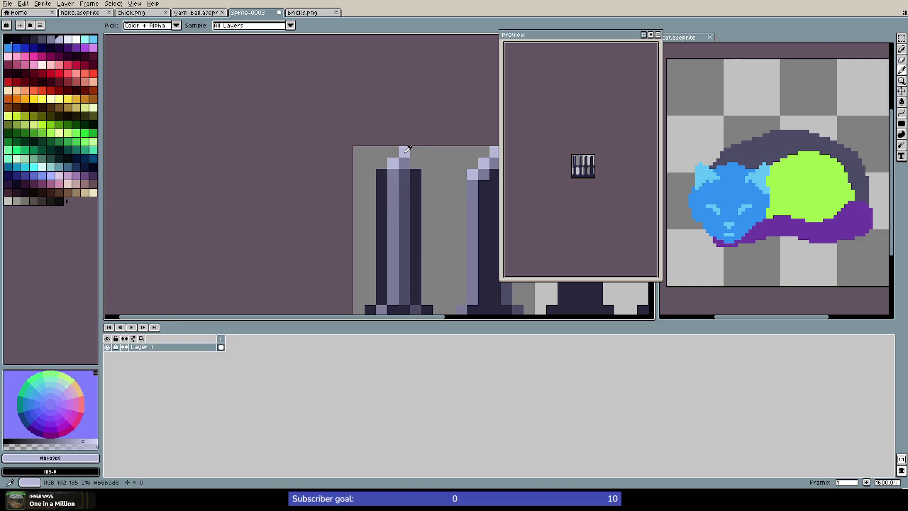
click(393, 175)
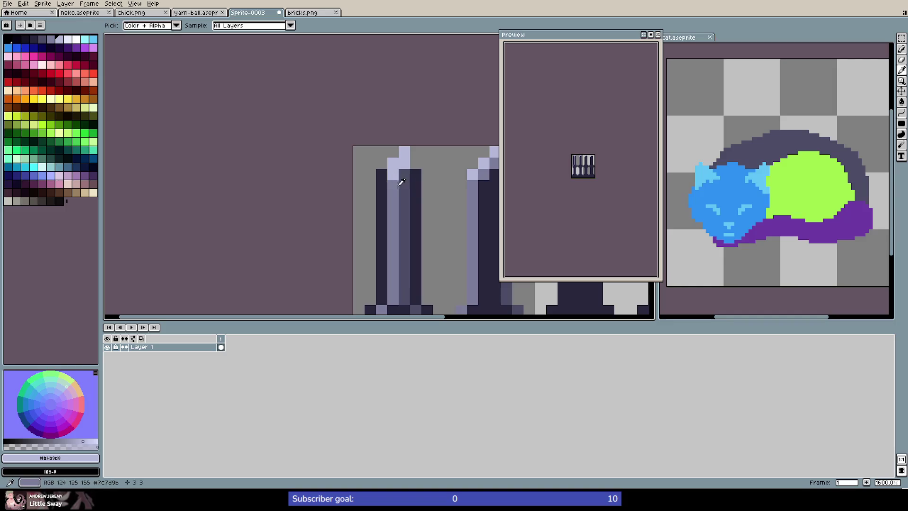
alt+click(393, 184)
scroll(405, 197, down, 3)
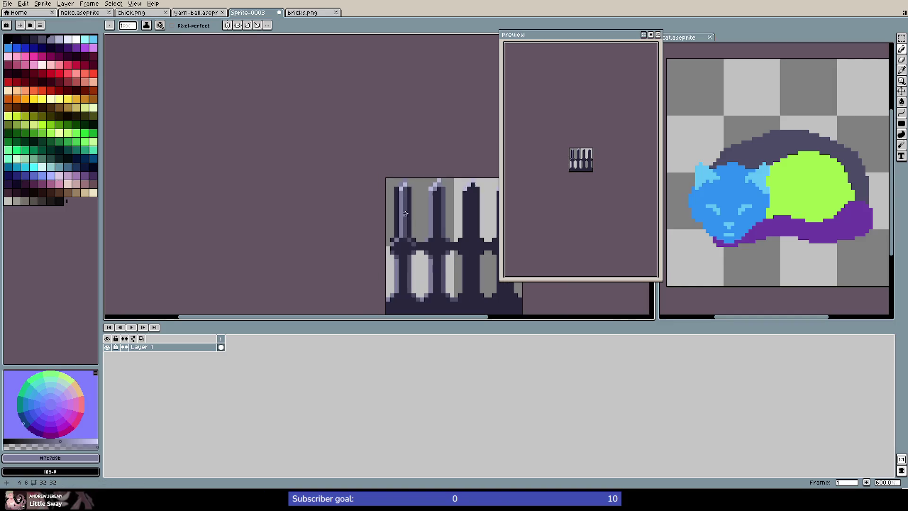
scroll(410, 220, up, 5)
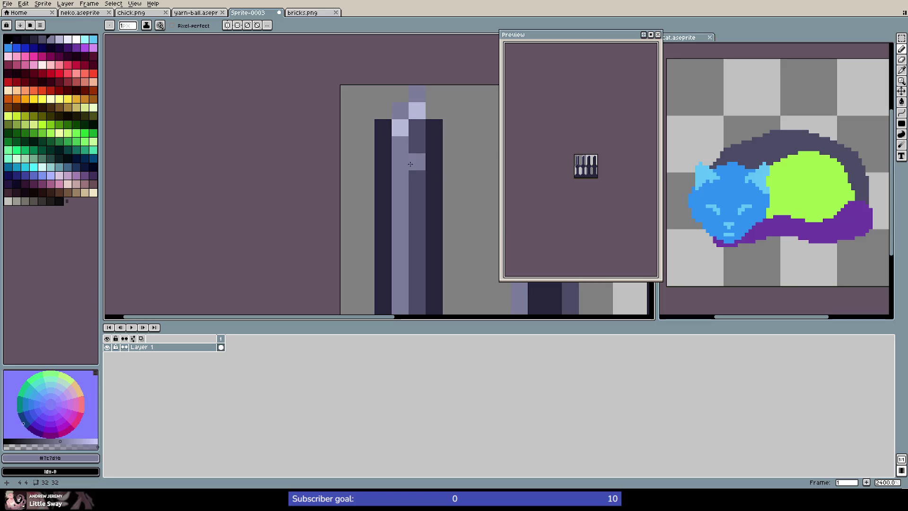
Erase the dark top-left corner pixel of the post
key(e)
click(386, 128)
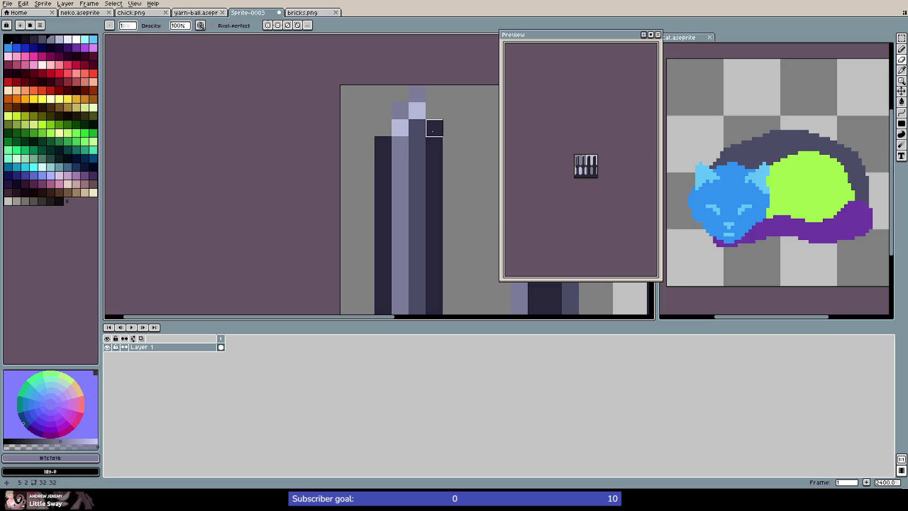
scroll(445, 182, down, 3)
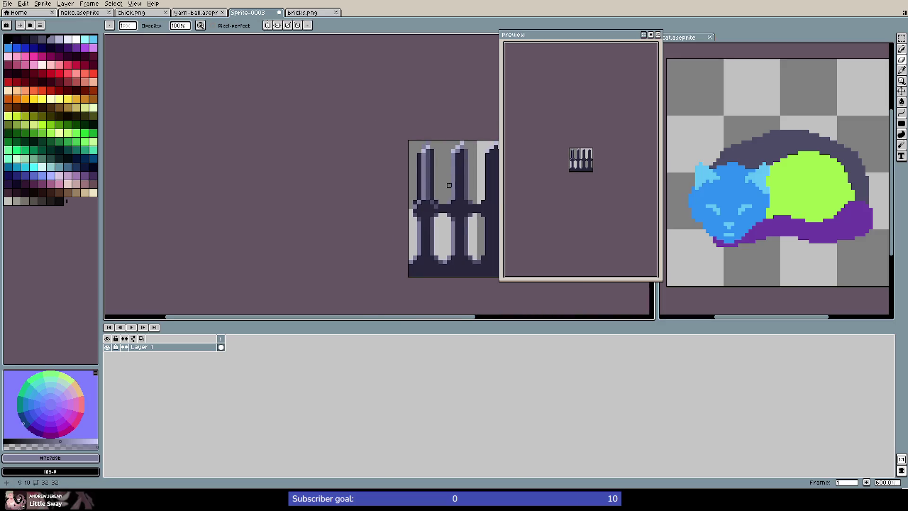
scroll(445, 182, up, 1)
scroll(456, 191, down, 3)
scroll(473, 205, up, 1)
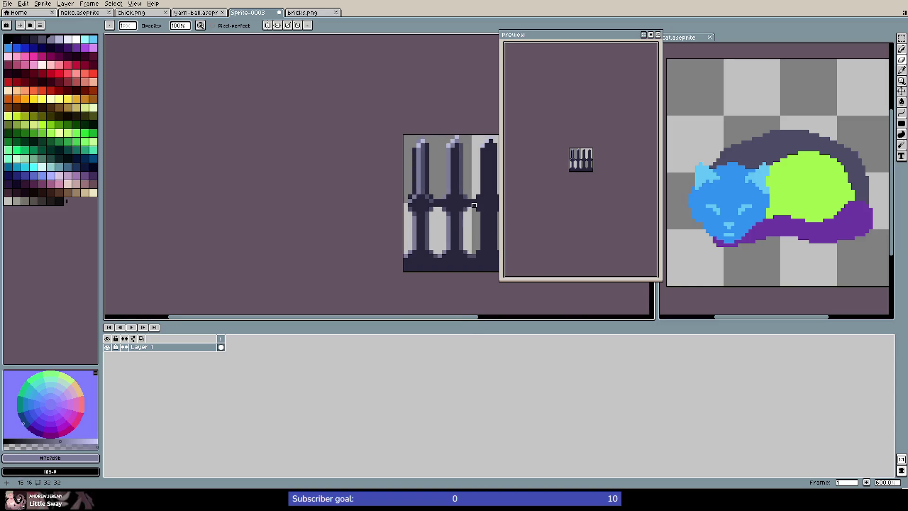
scroll(449, 226, up, 1)
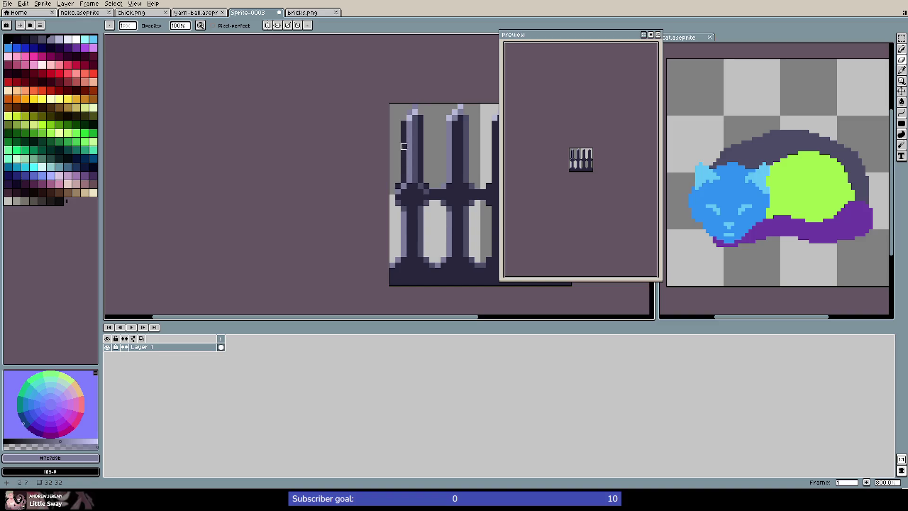
Paint a dark navy stroke down the light post column
scroll(409, 254, up, 3)
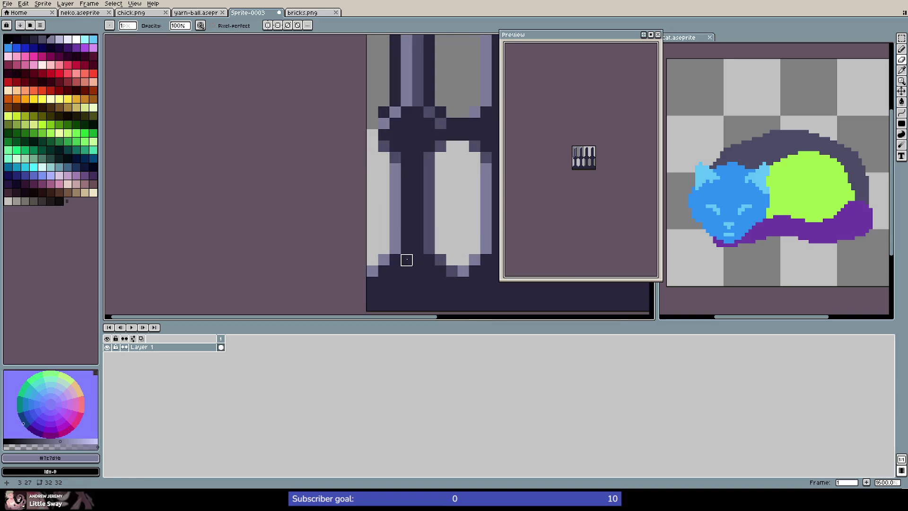
alt+click(407, 169)
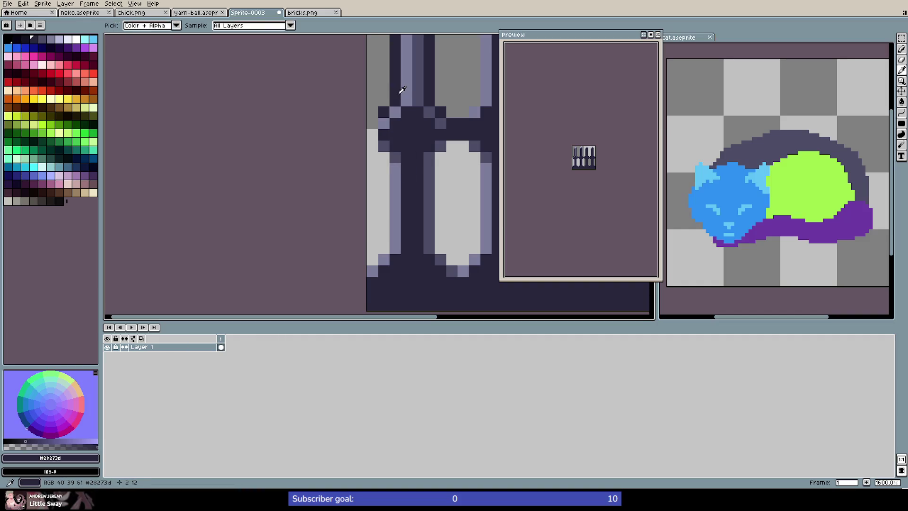
key(alt)
key(e)
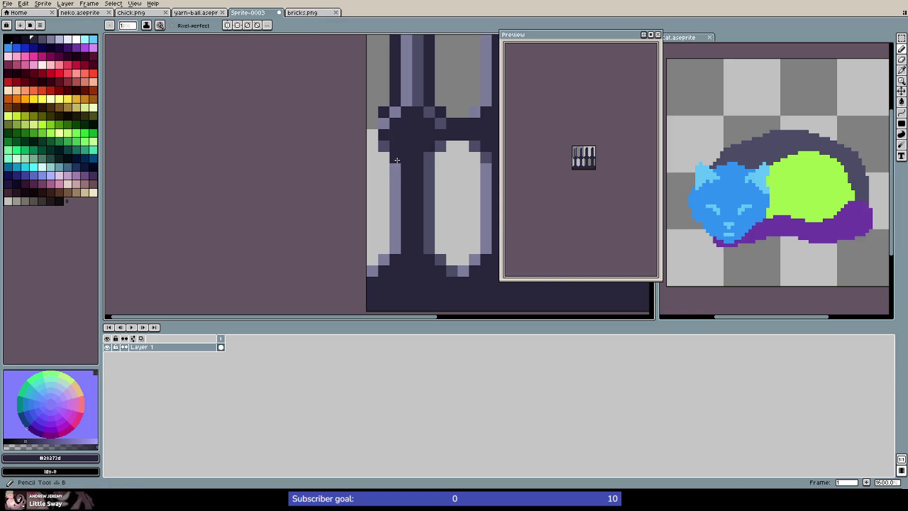
mouse_move(396, 157)
mouse_down()
mouse_move(396, 250)
mouse_move(373, 271)
mouse_up()
Add a lavender highlight pixel and stroke down the lower post section
key(alt)
alt+click(406, 97)
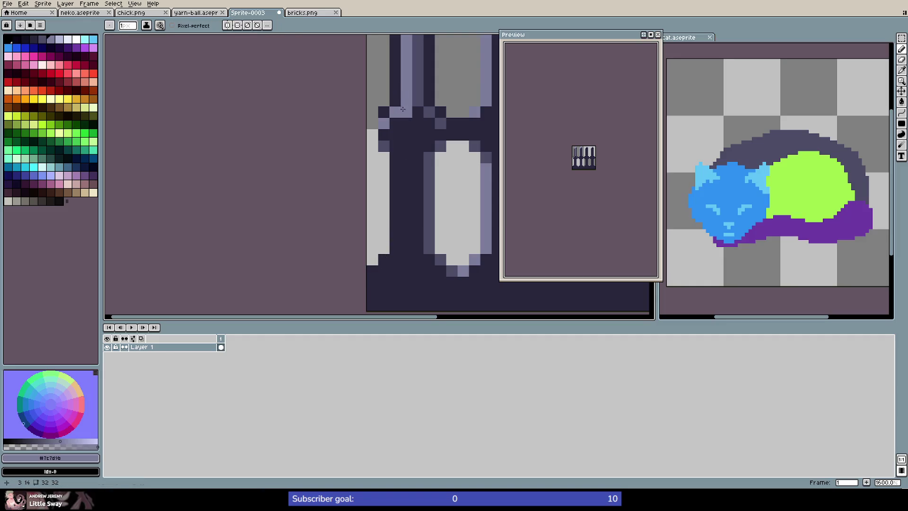
click(404, 156)
mouse_move(405, 160)
mouse_down()
mouse_move(405, 252)
mouse_move(395, 259)
mouse_up()
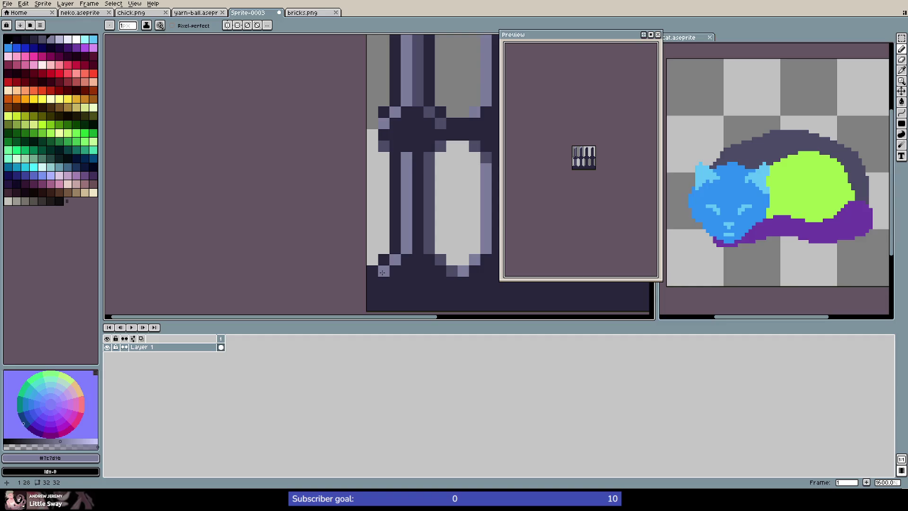
scroll(400, 277, down, 3)
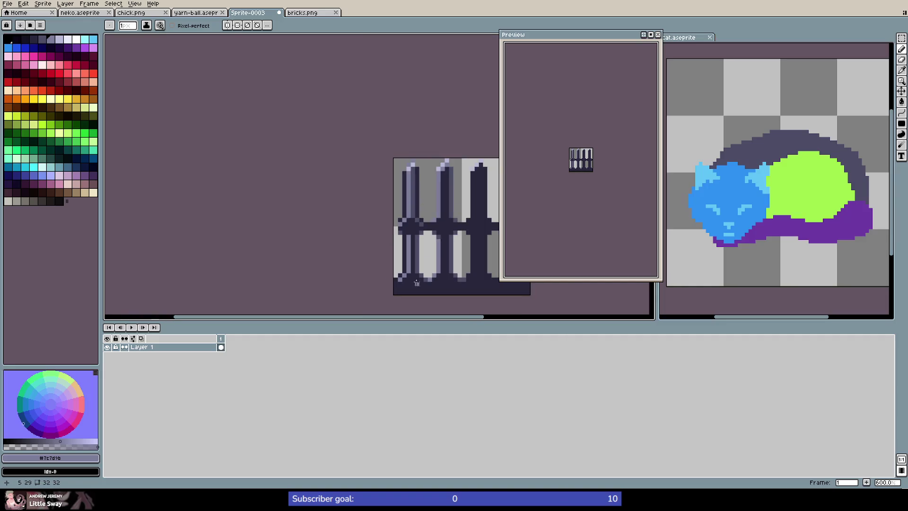
scroll(414, 276, up, 3)
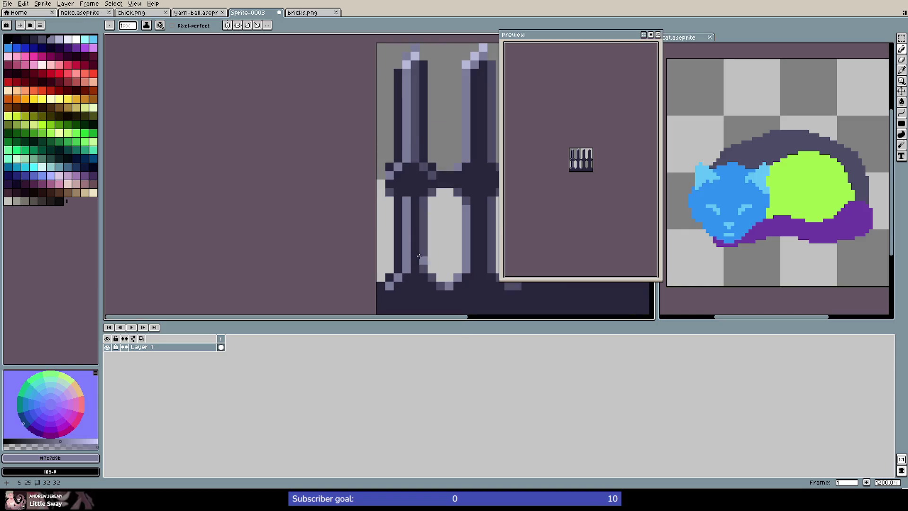
Paint a mid purple stroke down the post column and dark navy up the left post's column
alt+click(392, 241)
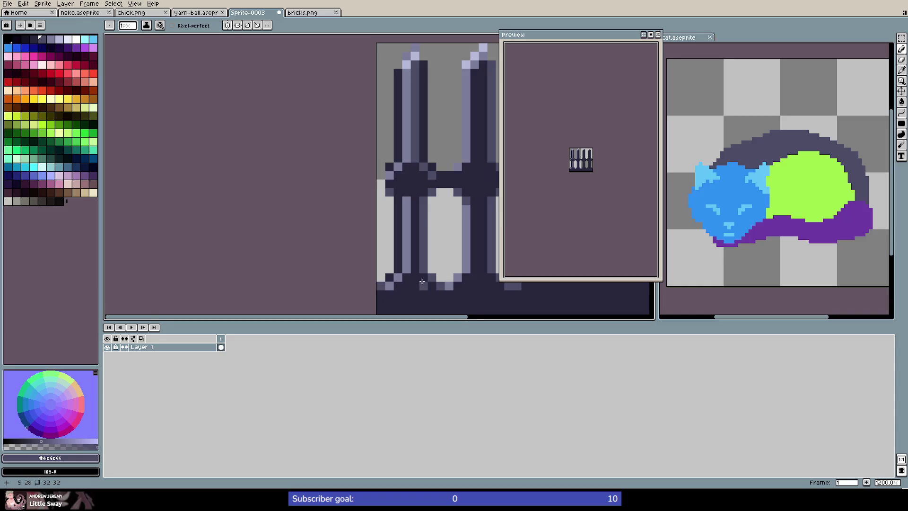
scroll(422, 281, down, 2)
scroll(424, 274, down, 1)
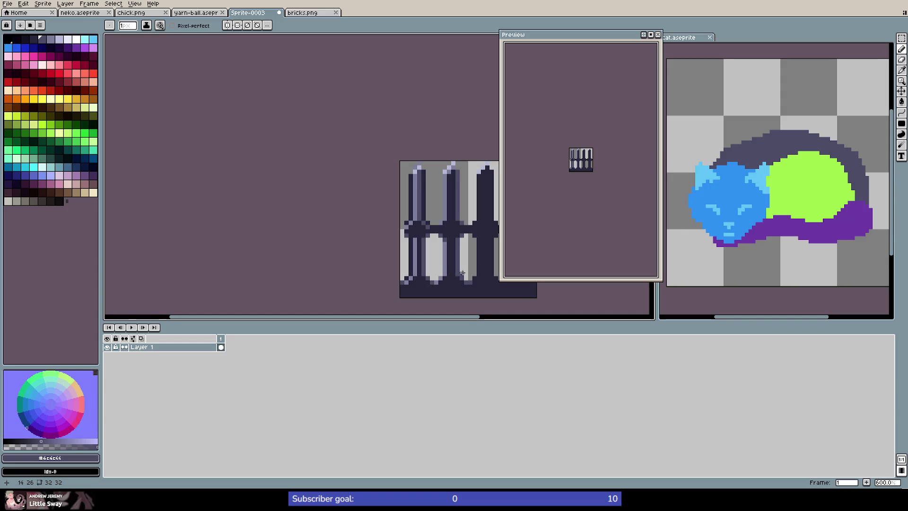
scroll(457, 273, up, 1)
scroll(415, 295, up, 1)
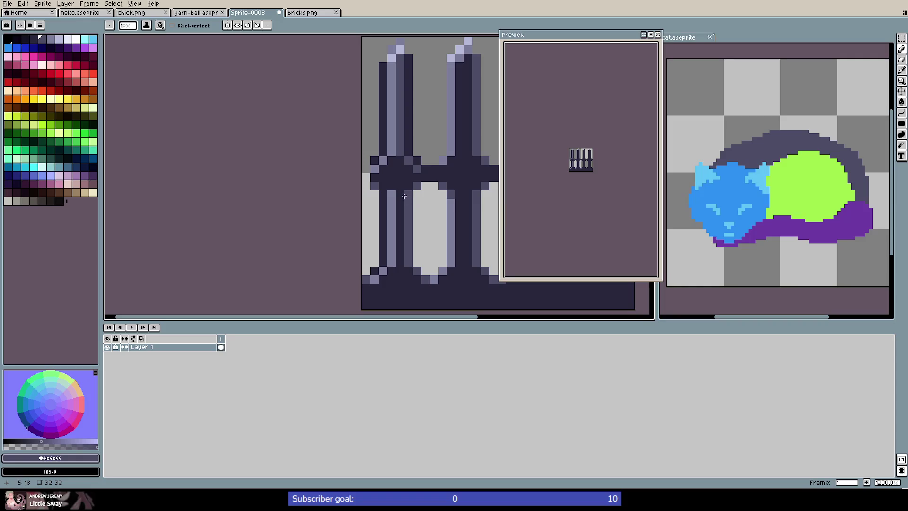
drag(400, 197, 397, 243)
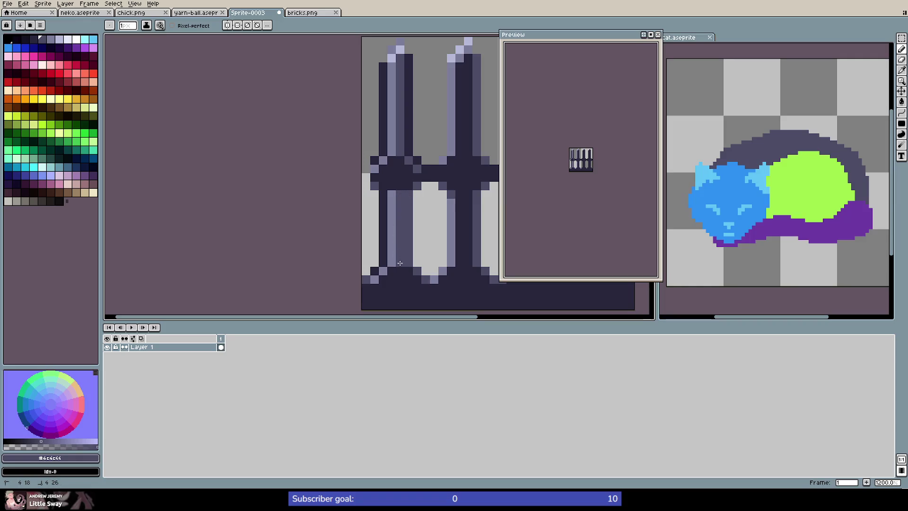
alt+click(423, 277)
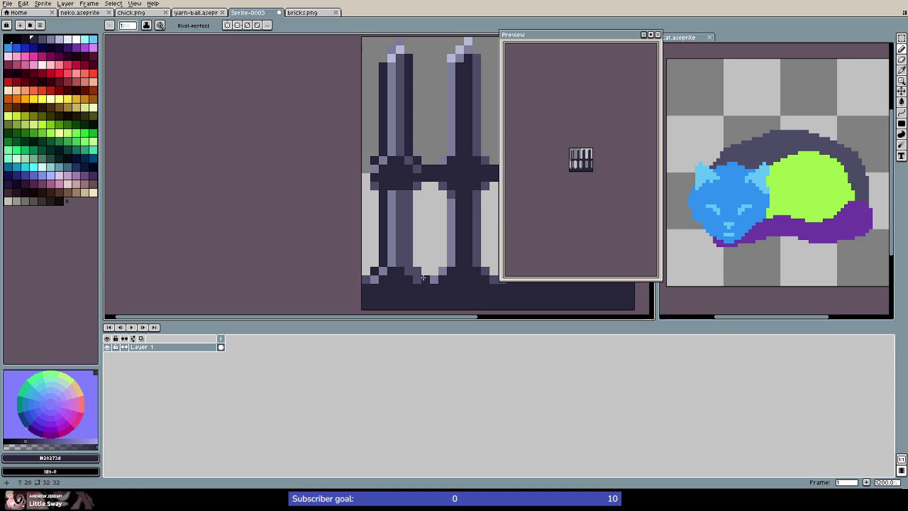
mouse_move(424, 279)
mouse_down()
mouse_move(409, 260)
mouse_move(410, 198)
mouse_up()
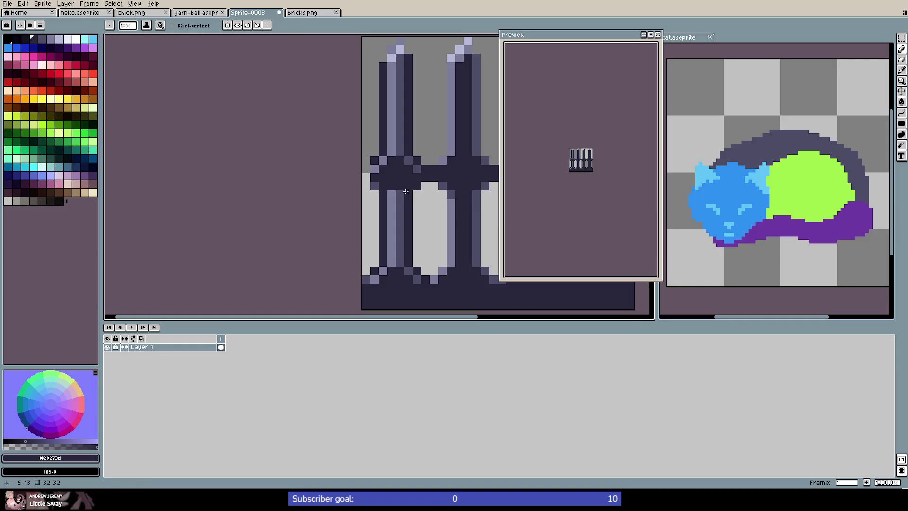
Eyedrop shades from the fence, ending on the #4c4c66 mid purple
alt+click(406, 190)
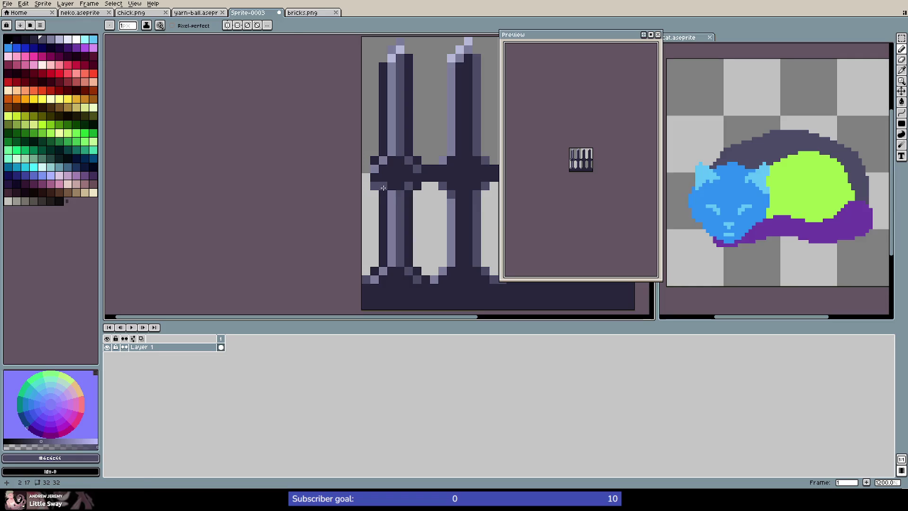
alt+click(392, 192)
alt+click(398, 189)
alt+click(392, 182)
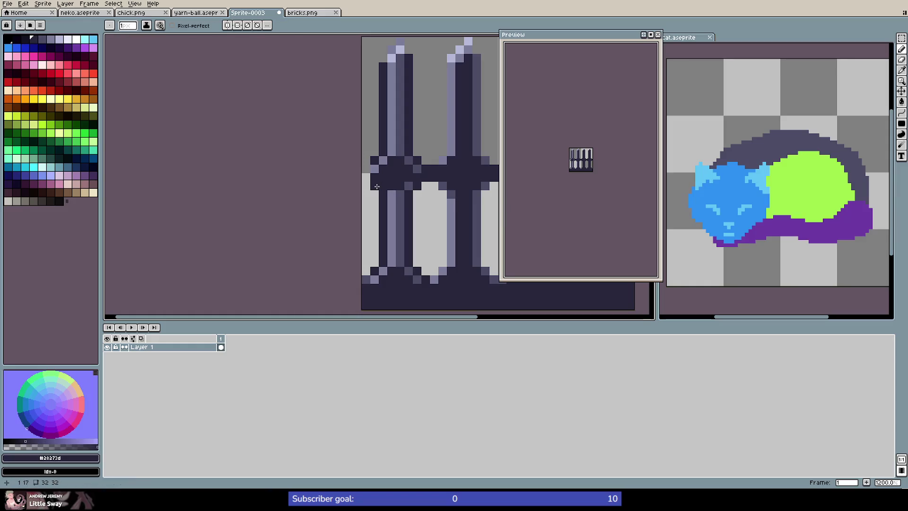
alt+click(377, 187)
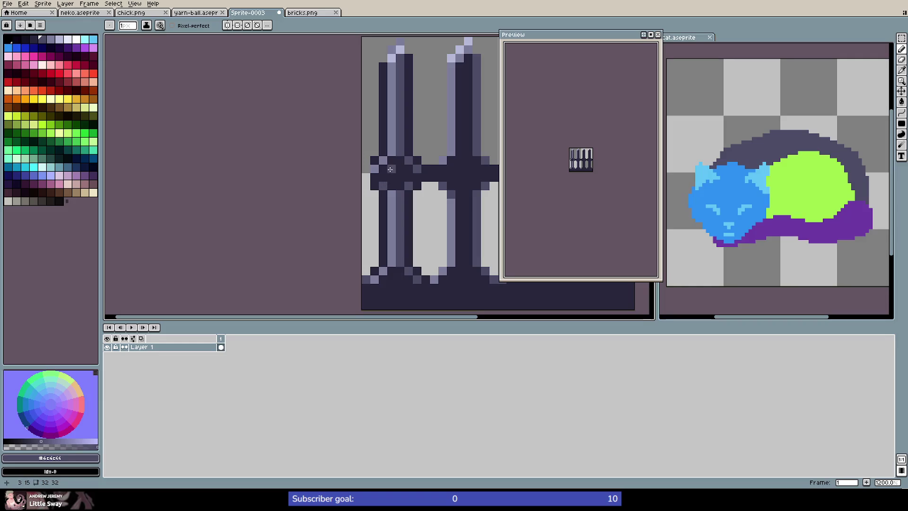
Zoom in on the joint, undo the last stroke, and place a #28273d pixel on the crossbar edge
scroll(451, 188, down, 8)
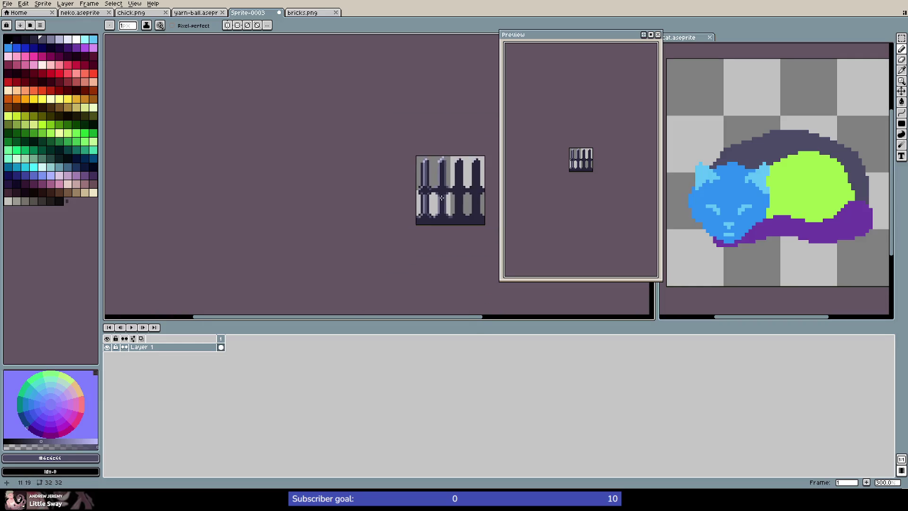
scroll(451, 190, up, 4)
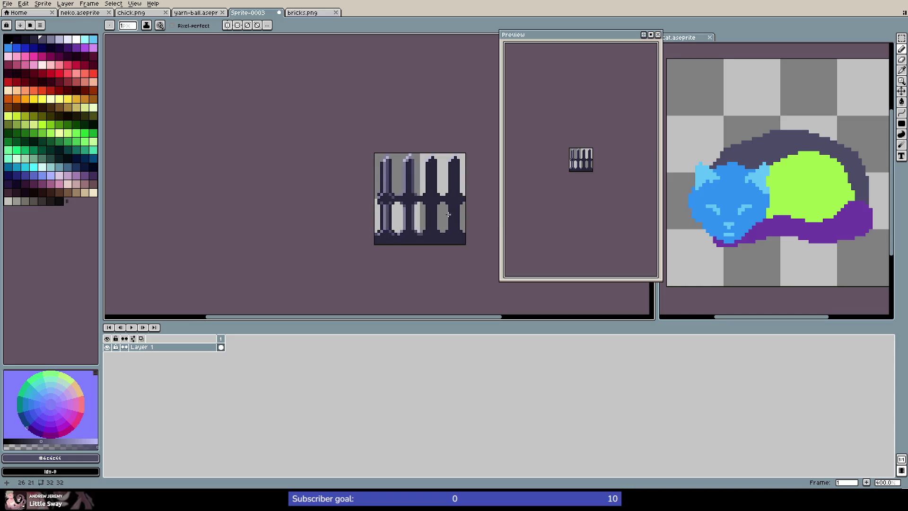
scroll(407, 201, up, 8)
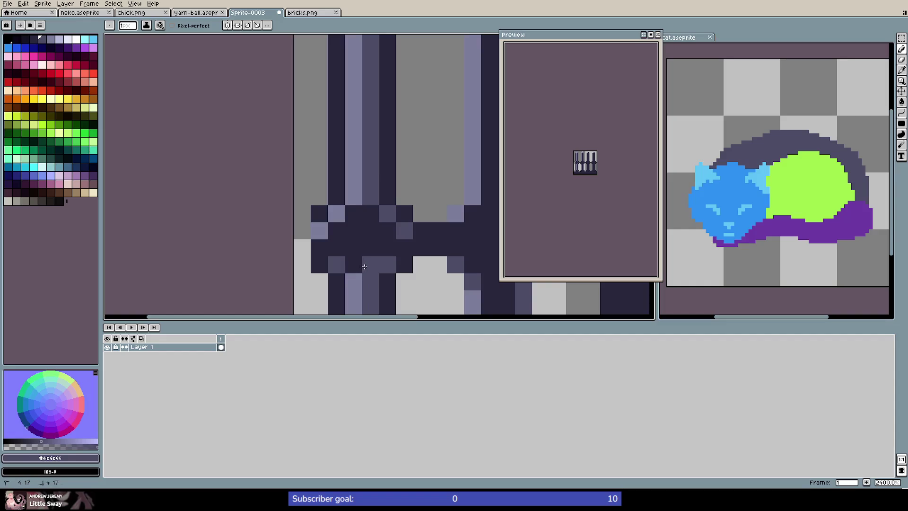
scroll(384, 273, down, 7)
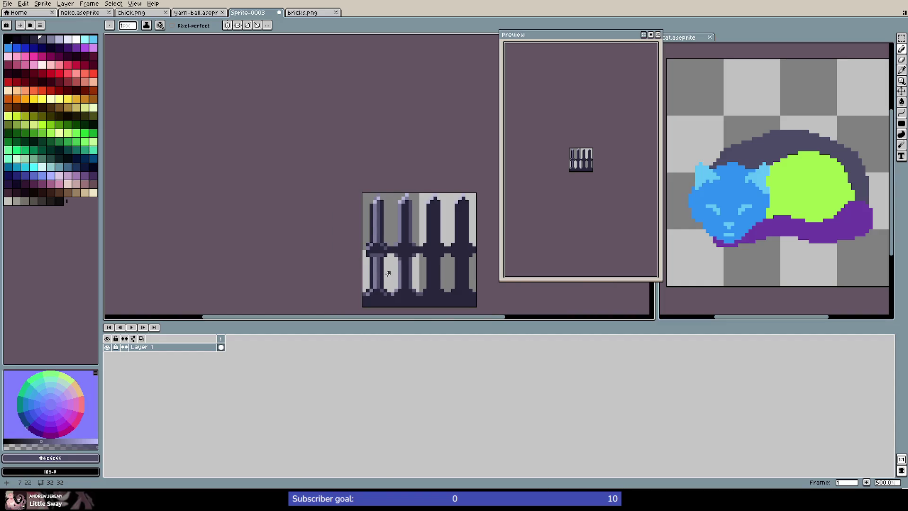
scroll(384, 273, up, 7)
key(ctrl+z)
key(ctrl+z)
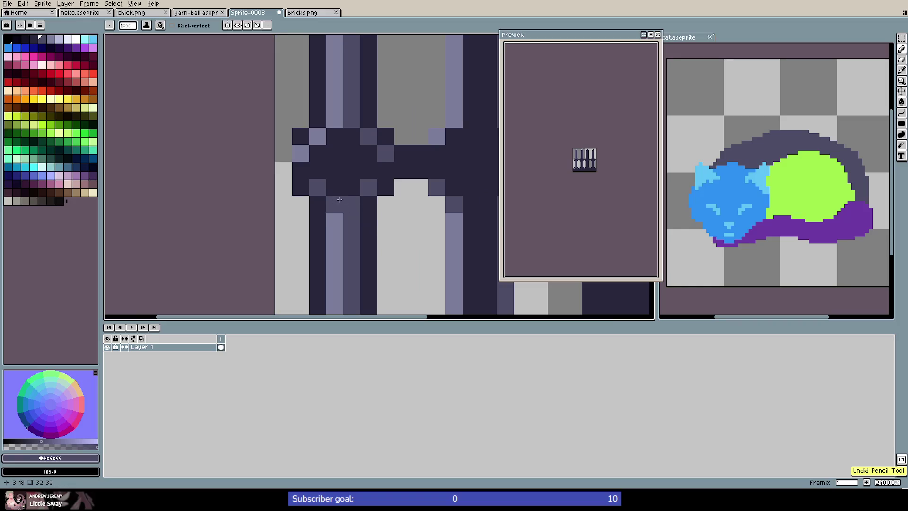
scroll(377, 207, down, 7)
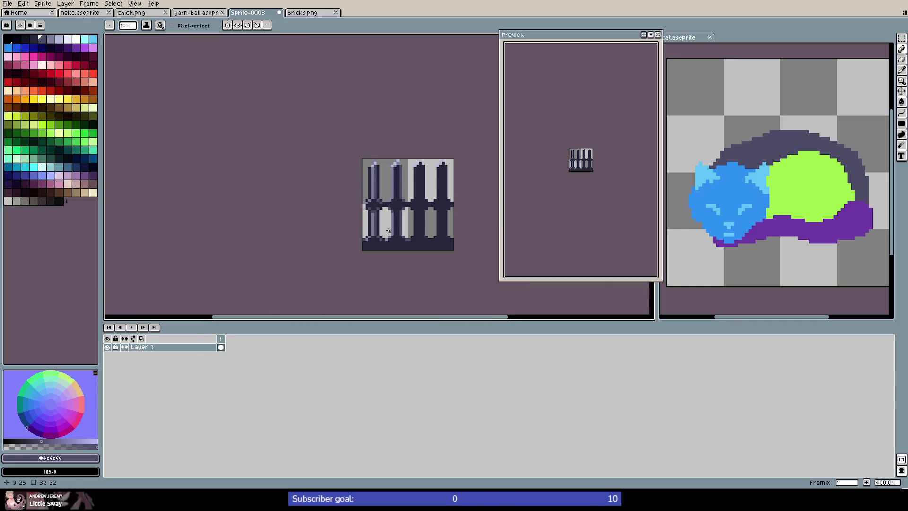
scroll(388, 228, up, 7)
alt+click(353, 172)
click(380, 208)
scroll(380, 208, down, 7)
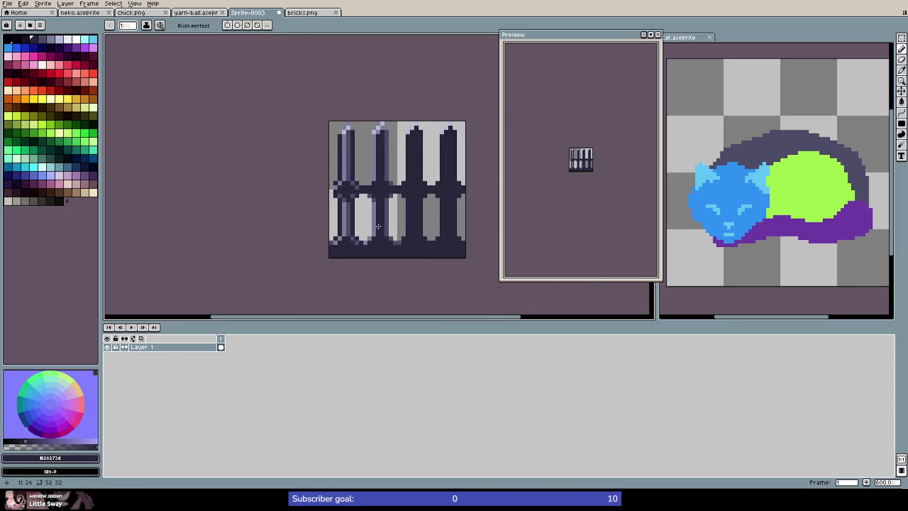
scroll(368, 223, up, 7)
Alternate #4c4c66 mid purple and #28273d dark navy pixels along the crossbar
alt+click(318, 136)
click(327, 137)
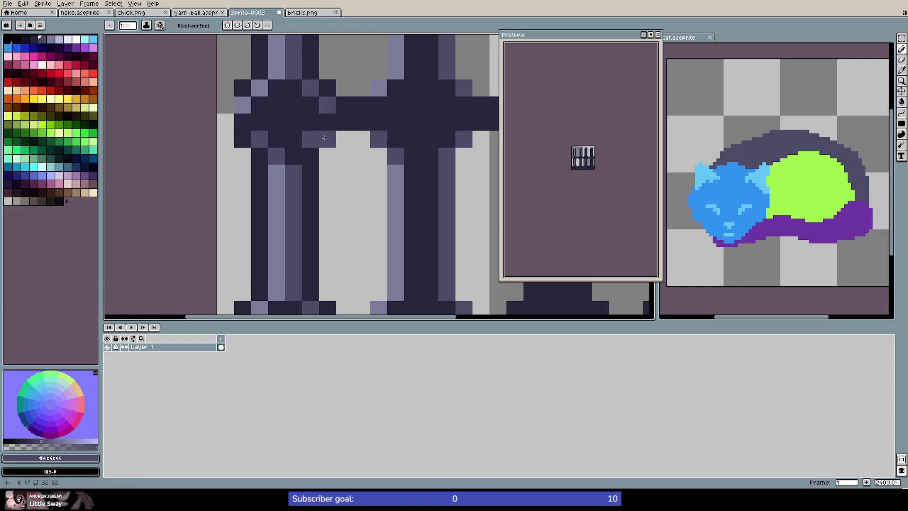
click(249, 140)
alt+click(278, 135)
click(259, 138)
click(312, 138)
scroll(315, 166, down, 5)
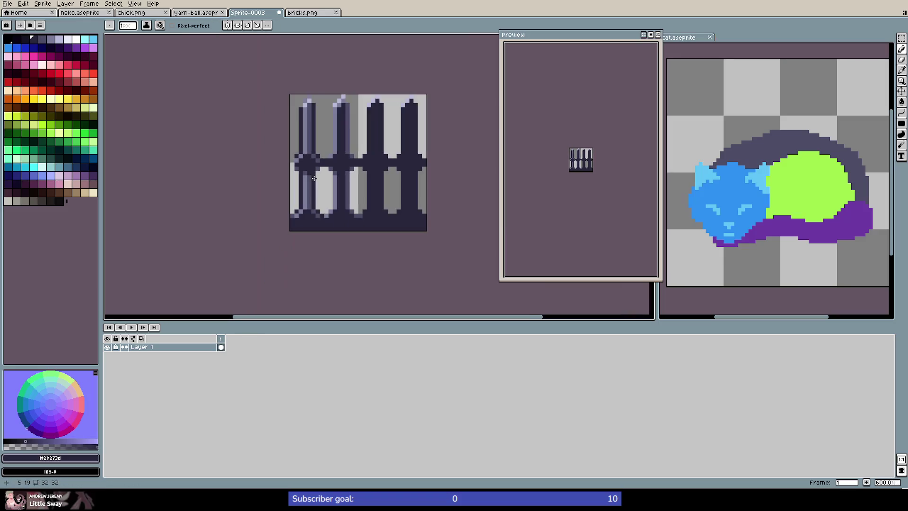
scroll(312, 167, up, 5)
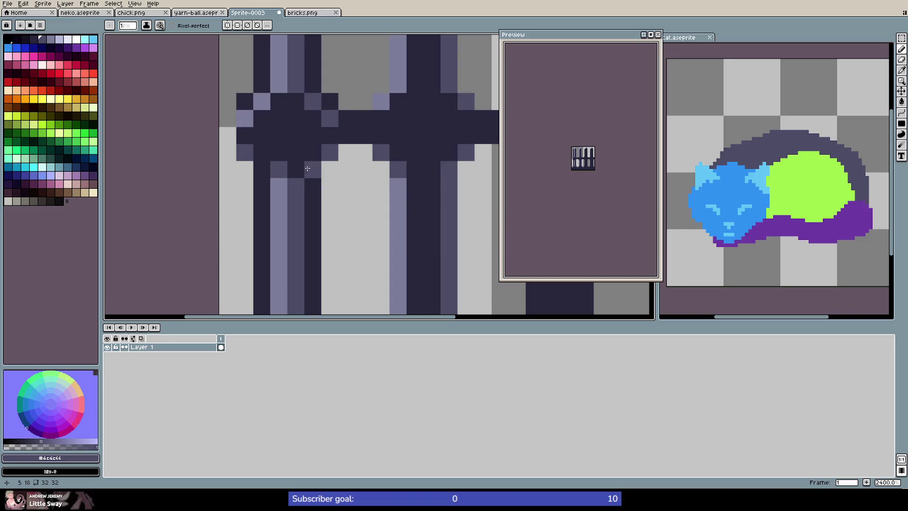
scroll(324, 180, down, 7)
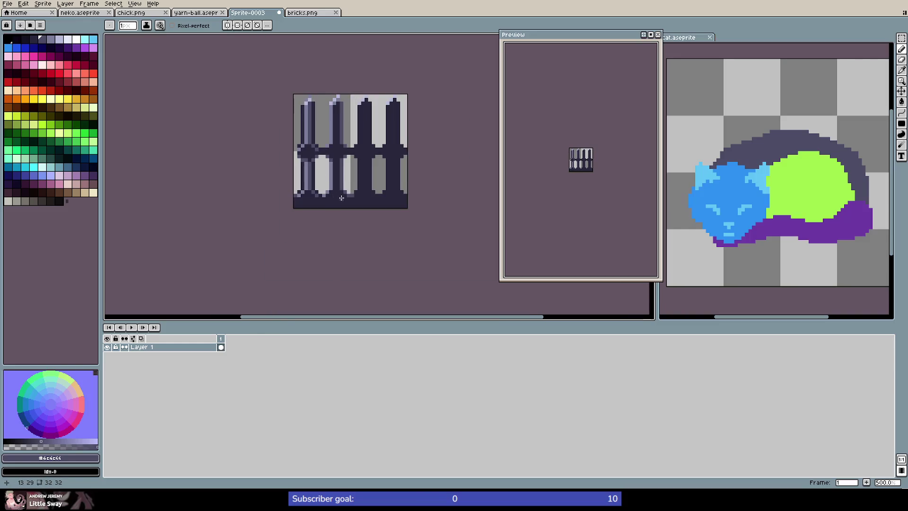
scroll(307, 153, up, 7)
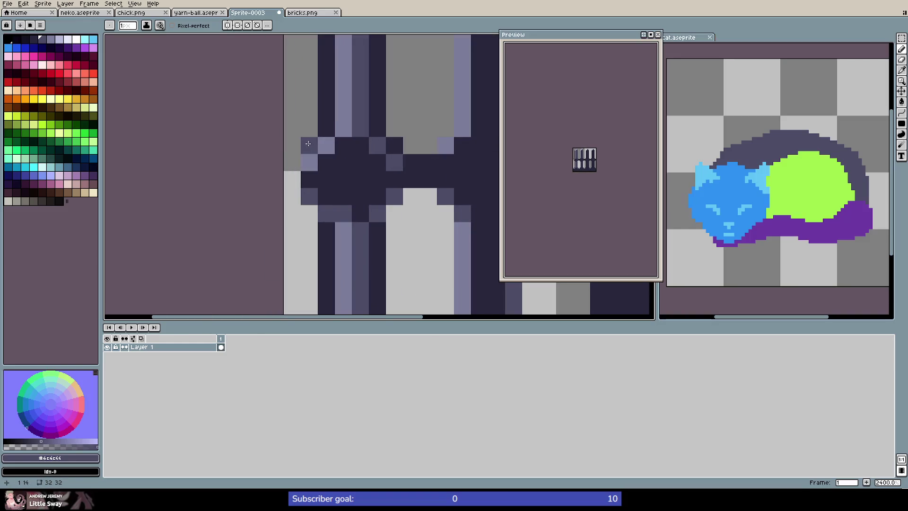
Dither mid purple shading pixels into the crossbar joint, undoing one misplaced pixel
click(343, 145)
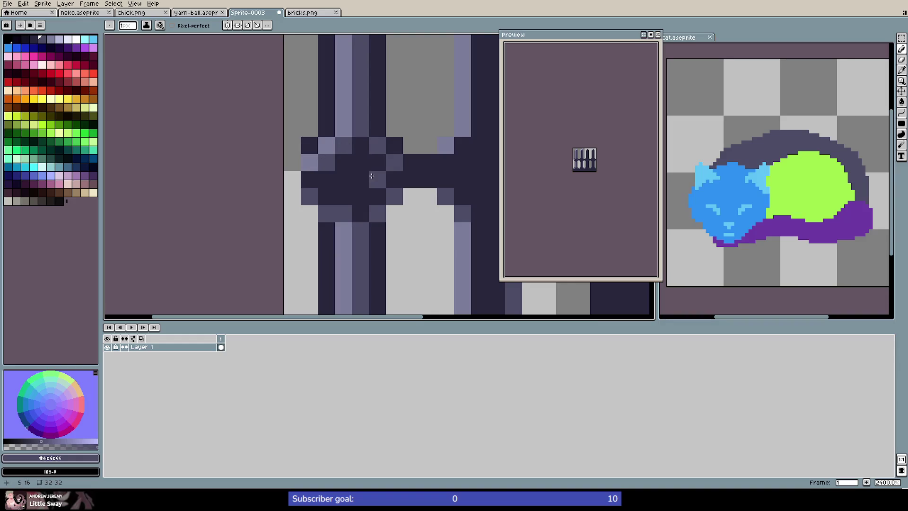
key(ctrl+z)
click(359, 150)
click(374, 160)
scroll(401, 159, down, 4)
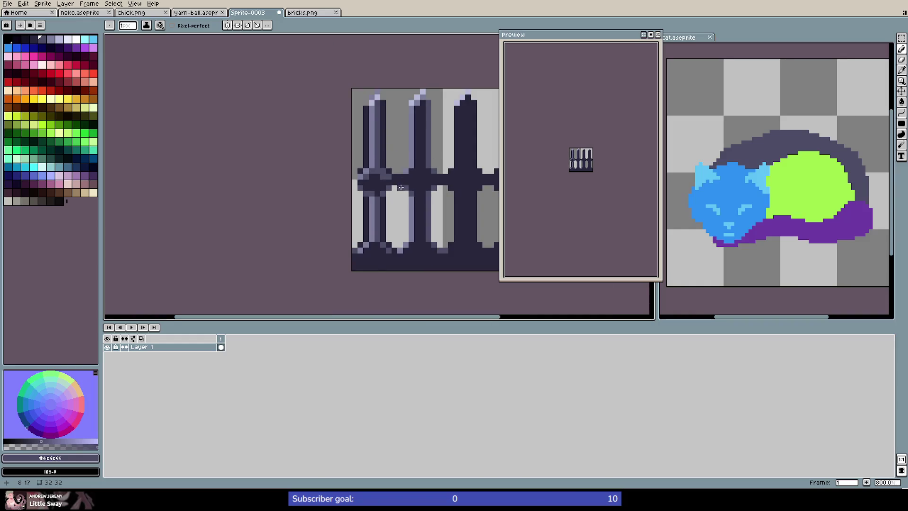
scroll(365, 136, up, 4)
Try painting a dark navy pixel over the mid purple, then undo it
key(alt)
alt+click(365, 137)
click(367, 155)
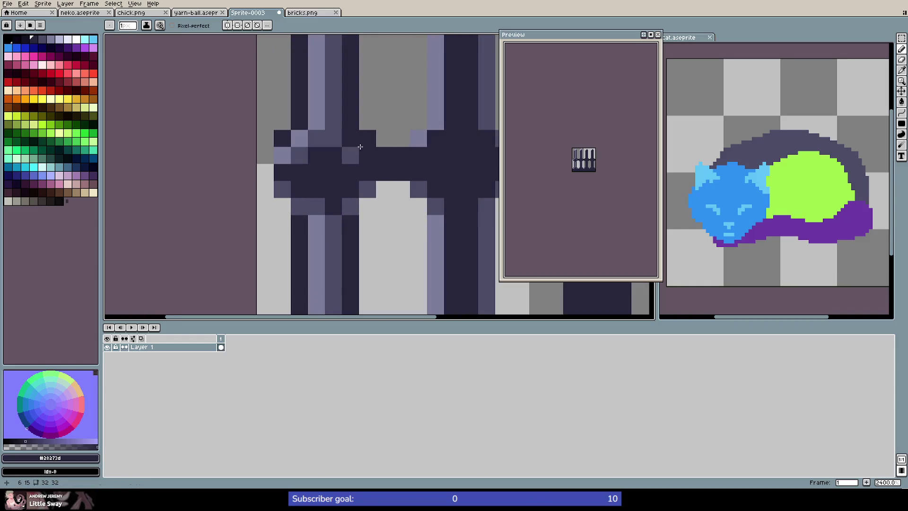
scroll(385, 175, down, 5)
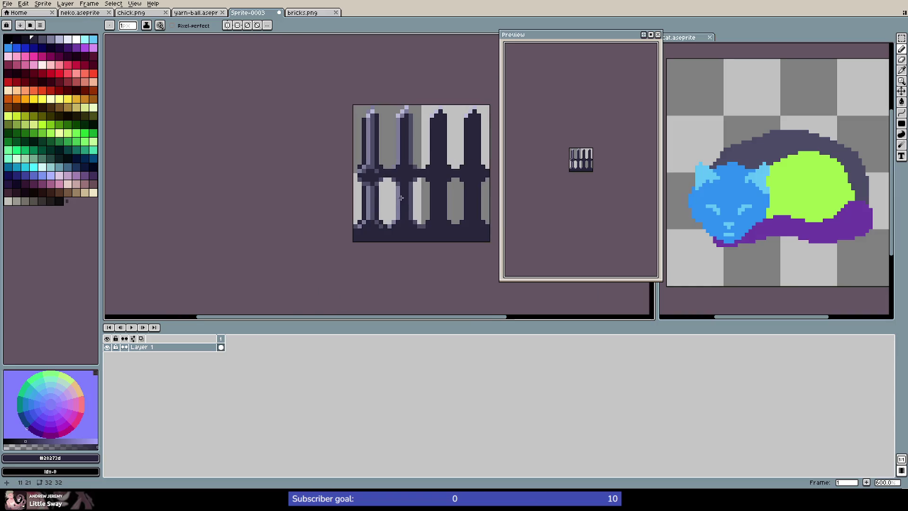
scroll(386, 179, up, 5)
key(ctrl+z)
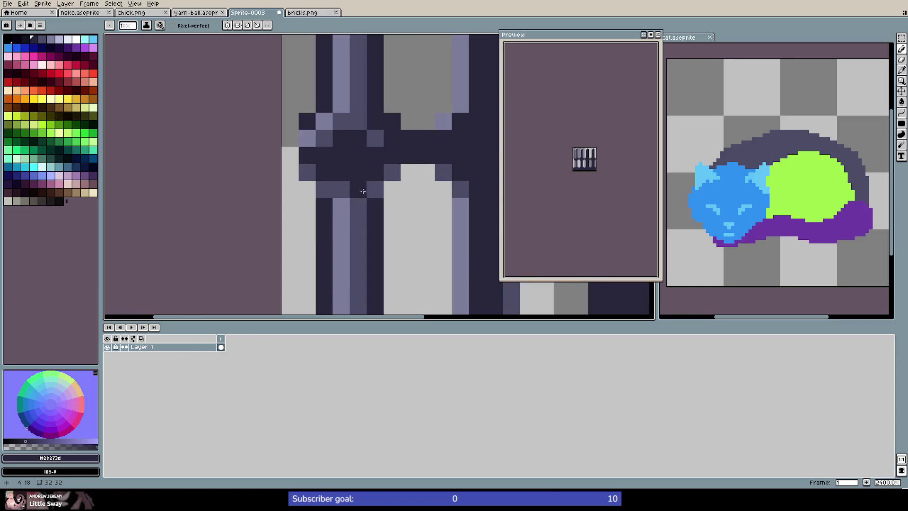
scroll(363, 191, down, 6)
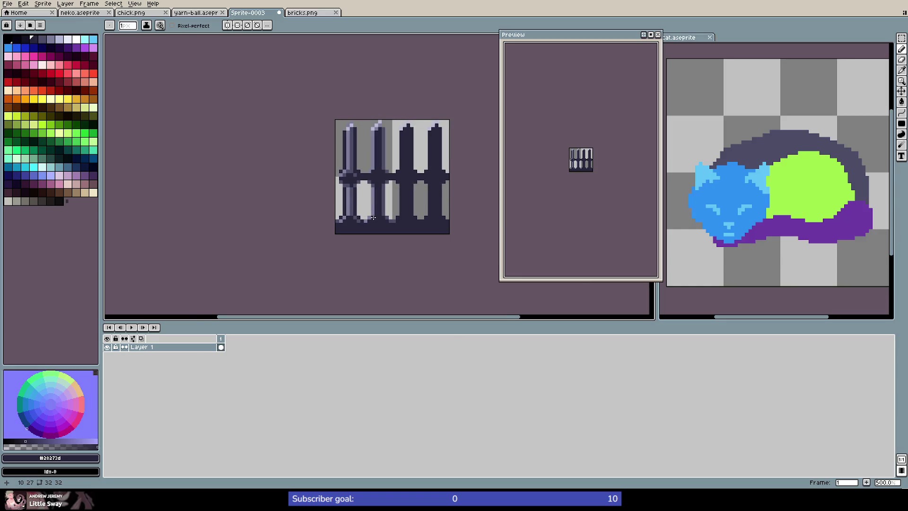
scroll(347, 180, up, 7)
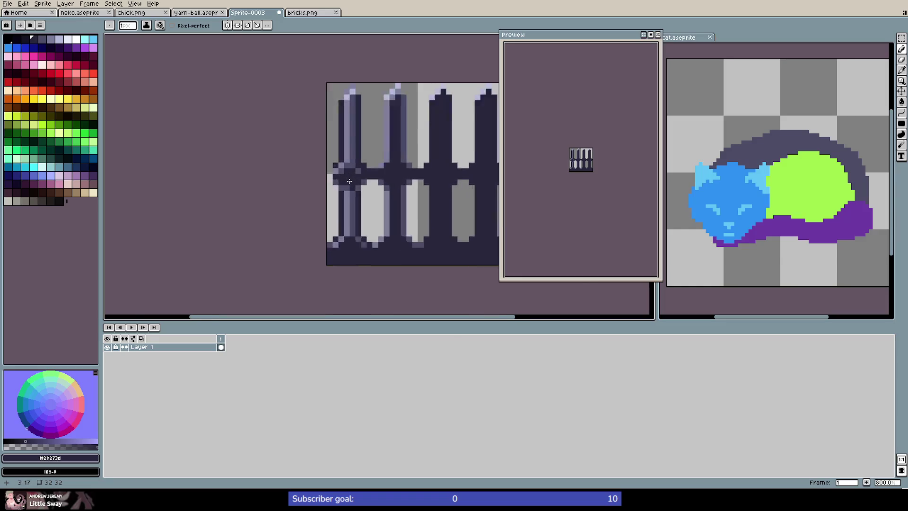
Shade the left post over the rail in #4c4c66 and extend its light highlight across
alt+click(352, 121)
mouse_move(340, 151)
mouse_down()
mouse_move(340, 184)
mouse_move(359, 144)
mouse_move(361, 202)
mouse_up()
alt+click(338, 232)
mouse_move(338, 141)
mouse_down()
mouse_move(338, 189)
mouse_move(325, 160)
mouse_up()
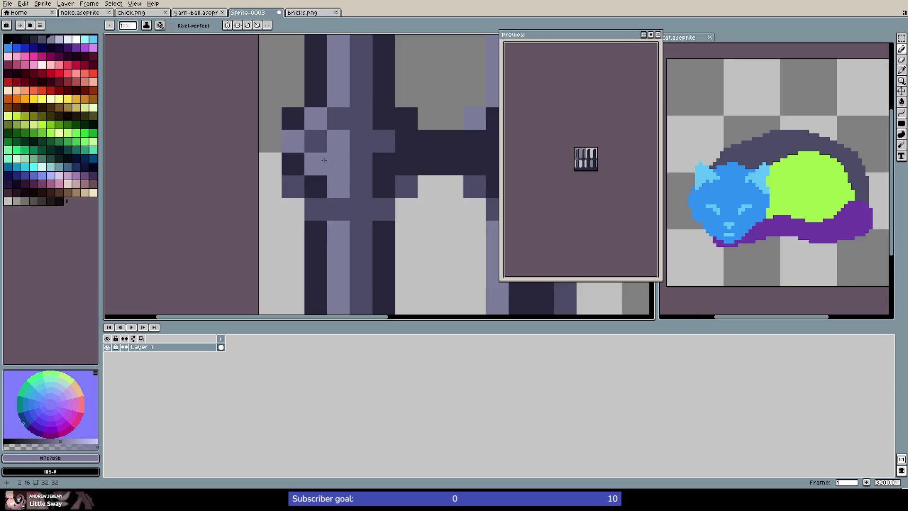
Darken an edge pixel of the post with dark navy
key(alt)
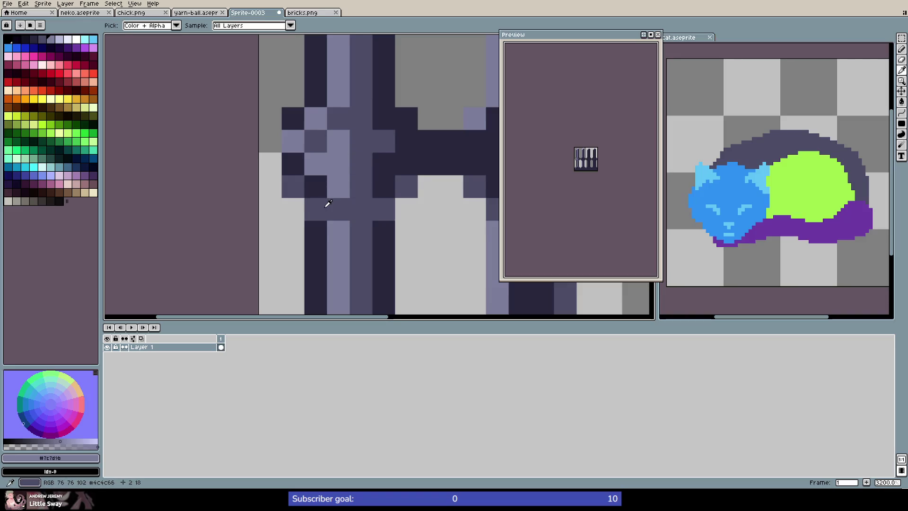
alt+click(316, 189)
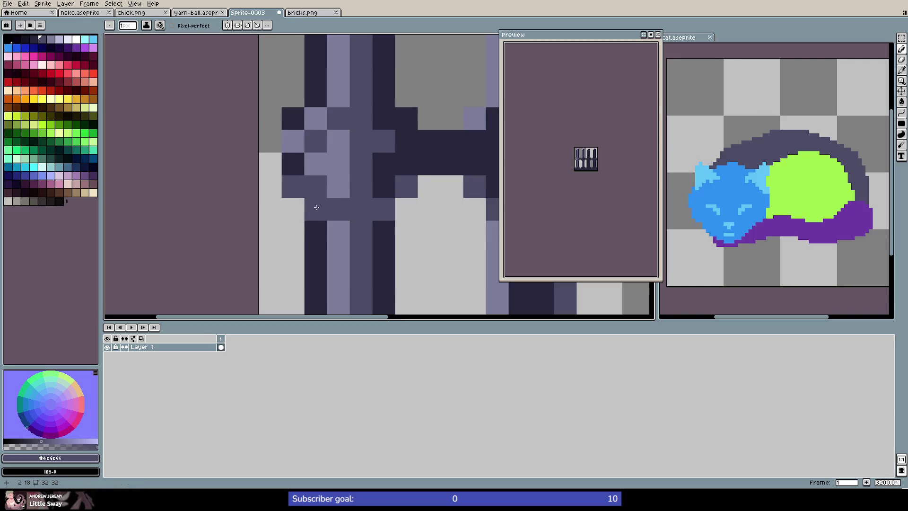
click(316, 213)
scroll(324, 237, down, 9)
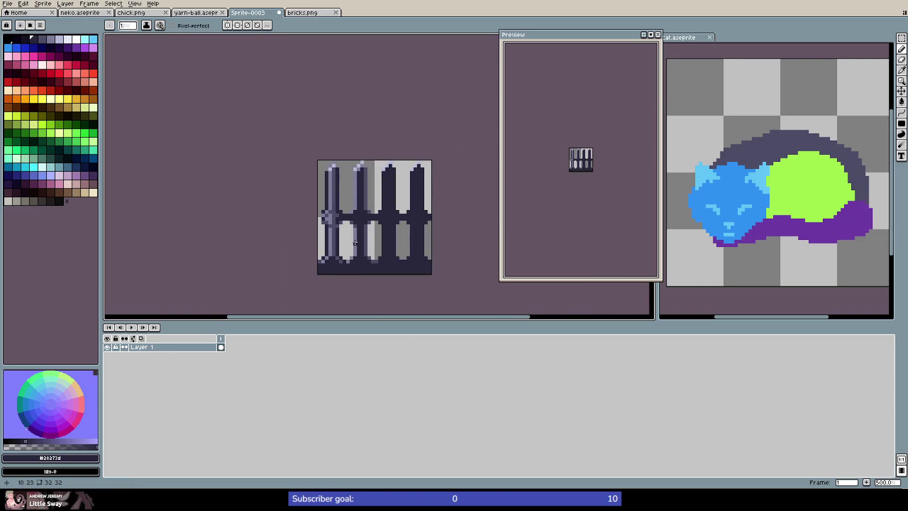
scroll(324, 223, up, 4)
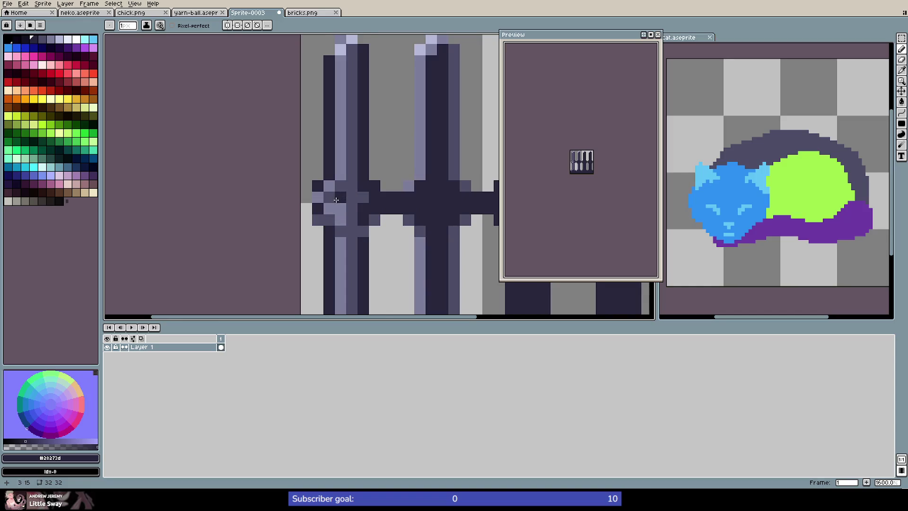
scroll(333, 207, up, 2)
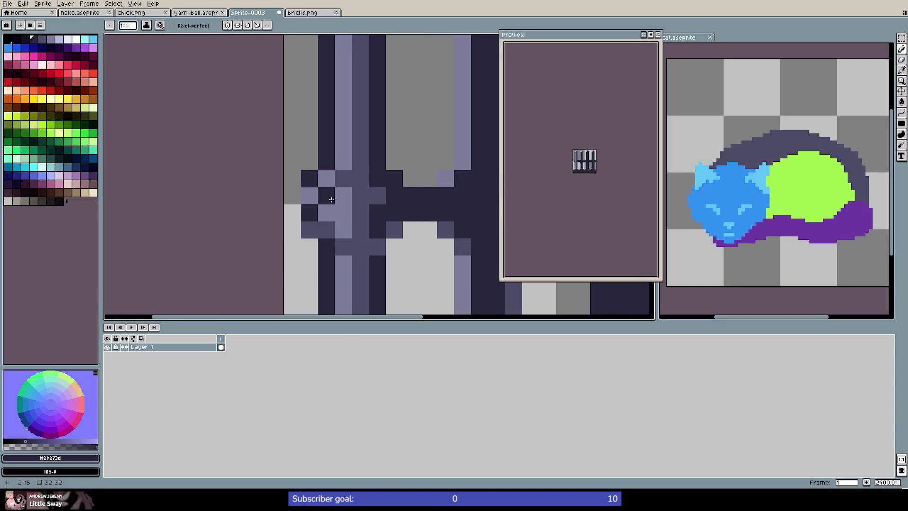
Add a mid purple pixel on the crossbar joint
key(i)
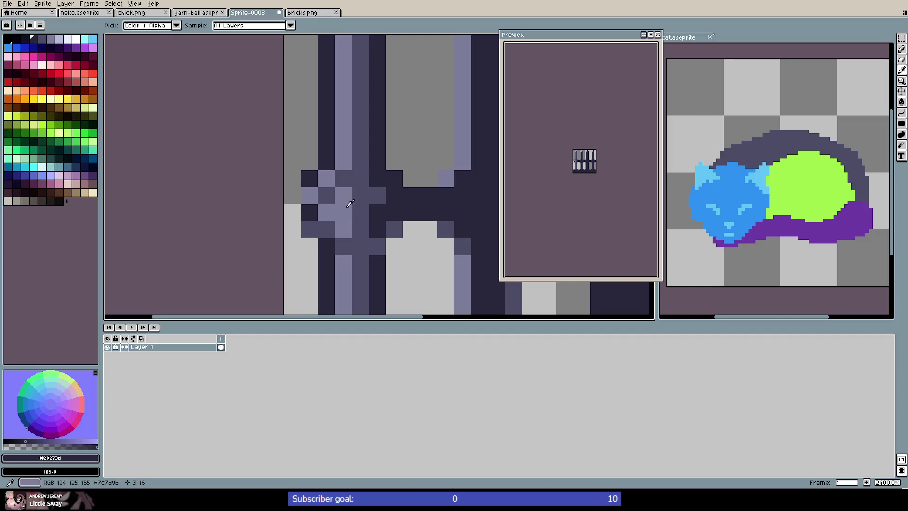
click(360, 197)
key(b)
click(343, 213)
scroll(368, 204, down, 5)
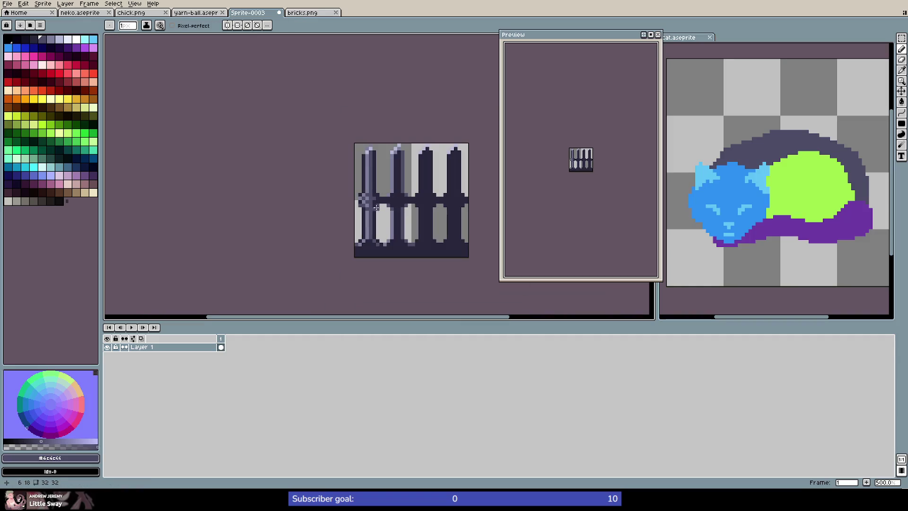
Eyedrop the dark navy and mid-tone purple shades from the fence
scroll(360, 192, up, 2)
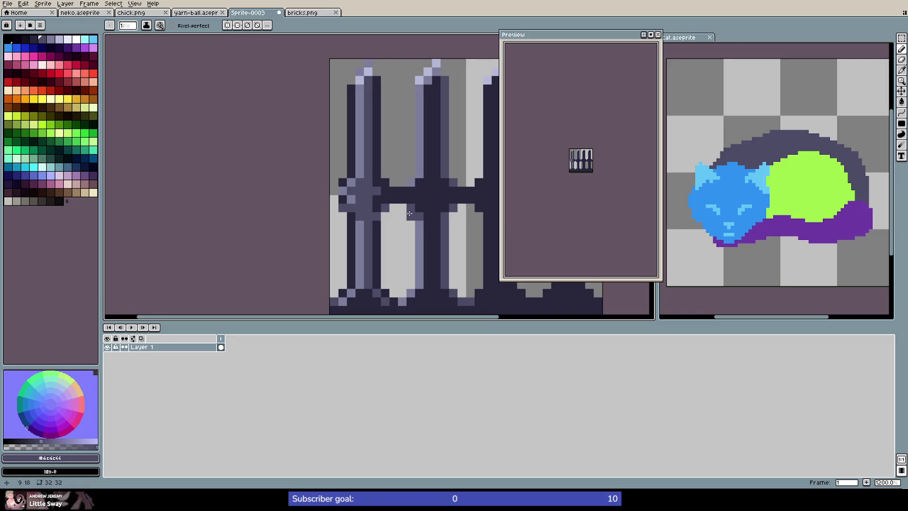
scroll(401, 221, down, 3)
scroll(410, 231, up, 4)
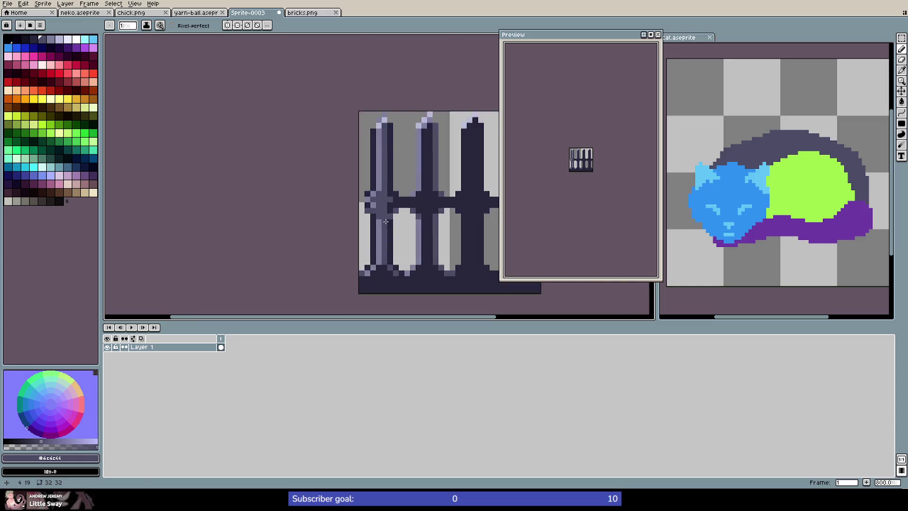
alt+click(373, 199)
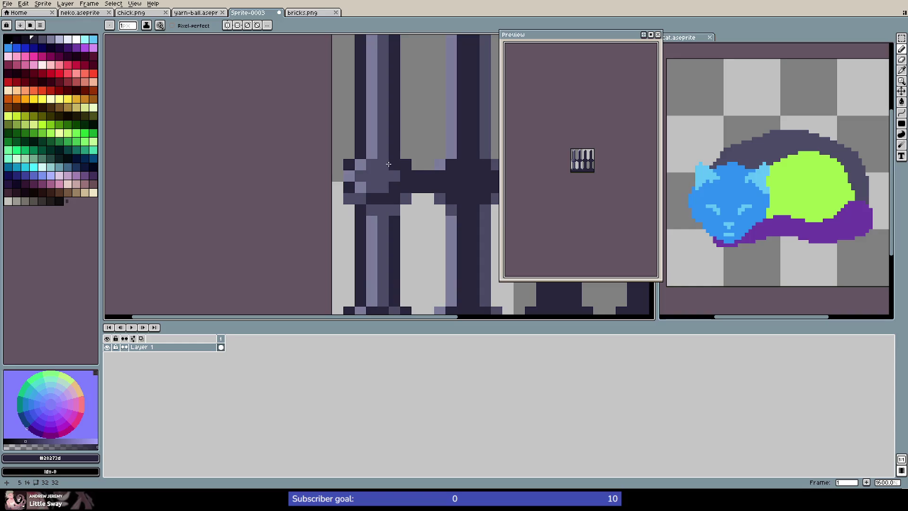
scroll(429, 198, down, 6)
scroll(433, 207, up, 5)
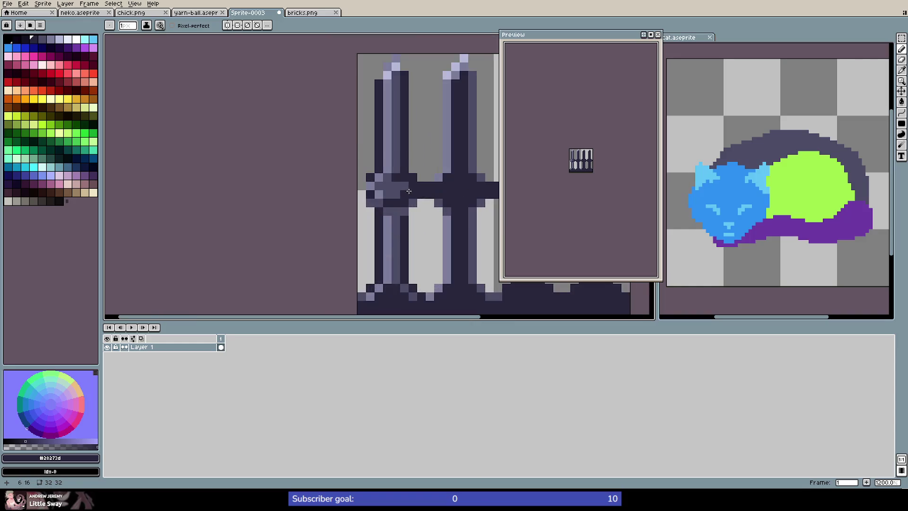
scroll(438, 211, down, 3)
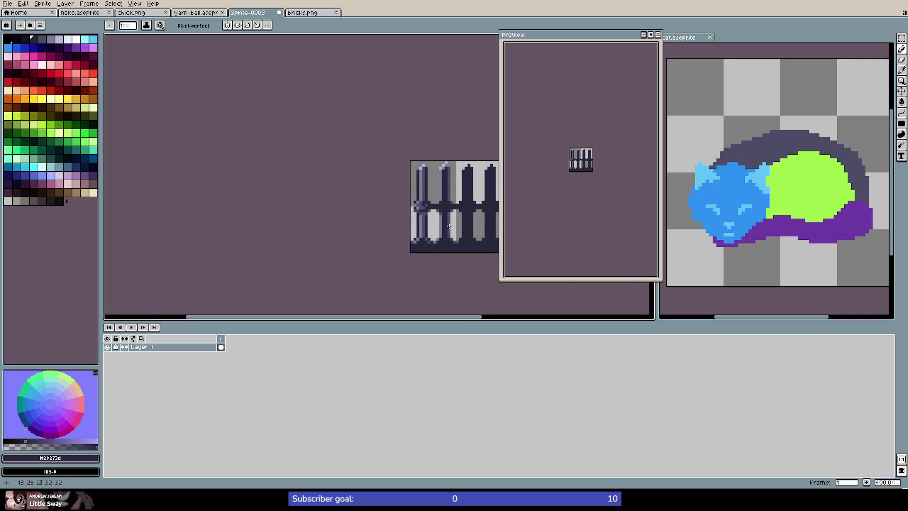
scroll(449, 226, up, 3)
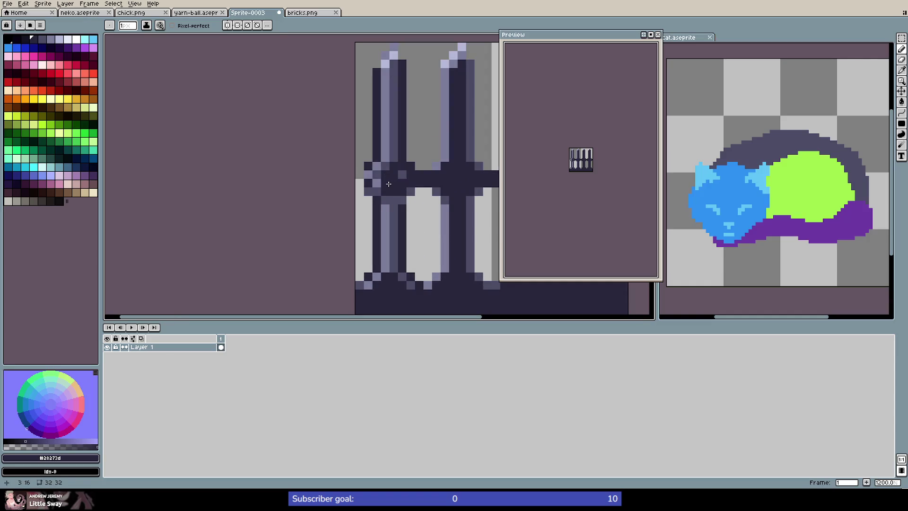
scroll(457, 205, down, 3)
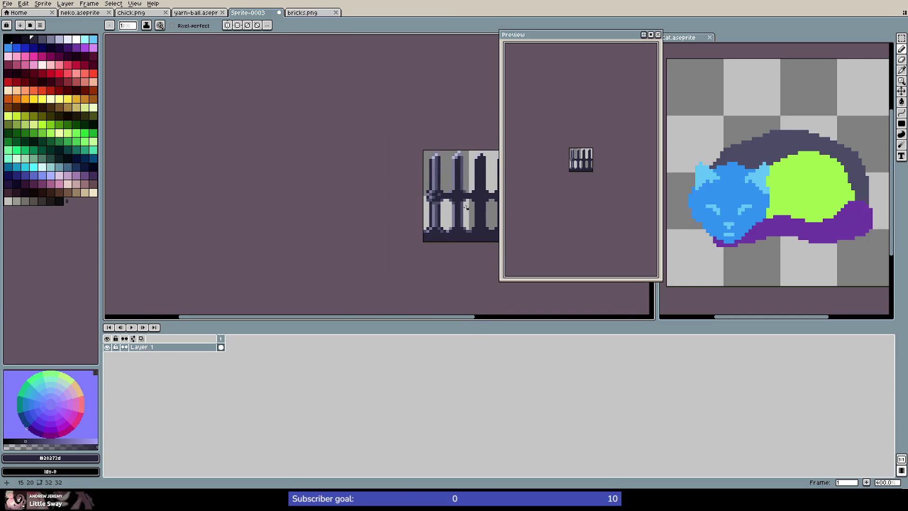
scroll(466, 207, up, 3)
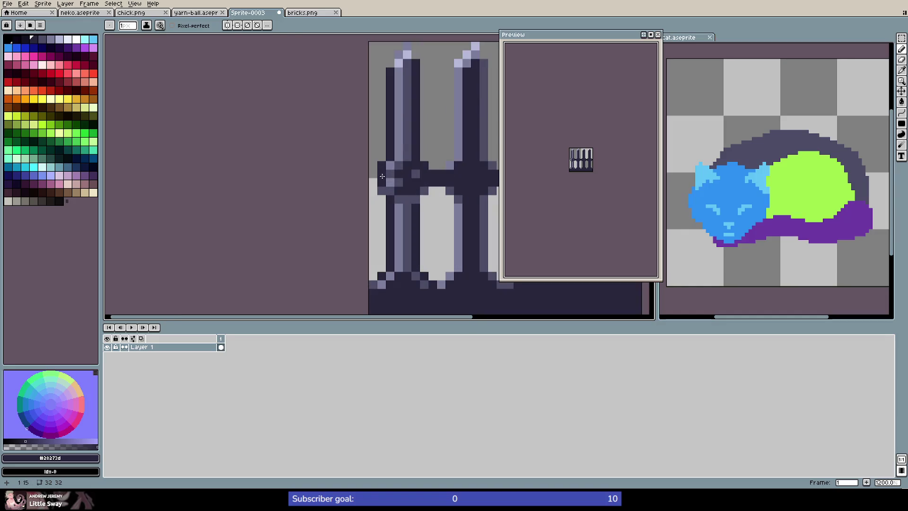
alt+click(381, 176)
scroll(419, 183, down, 2)
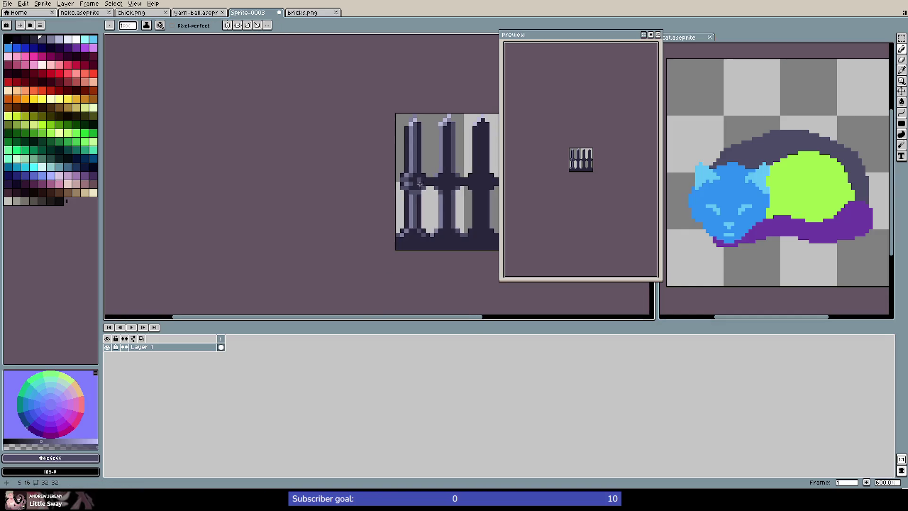
scroll(402, 183, up, 5)
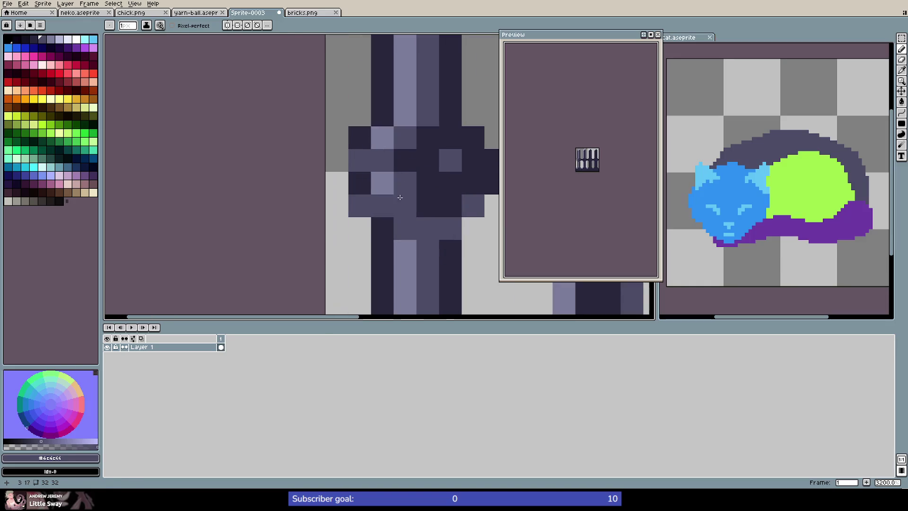
alt+click(364, 184)
scroll(435, 226, down, 5)
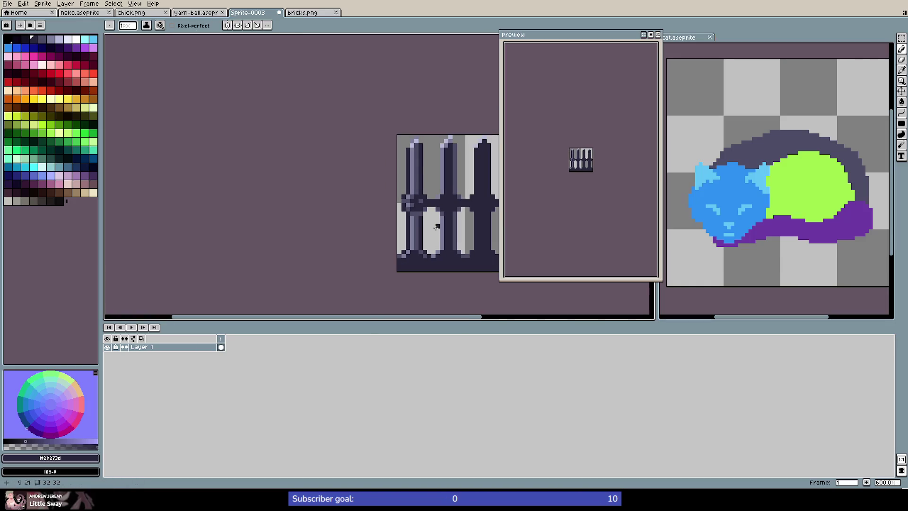
scroll(425, 212, up, 2)
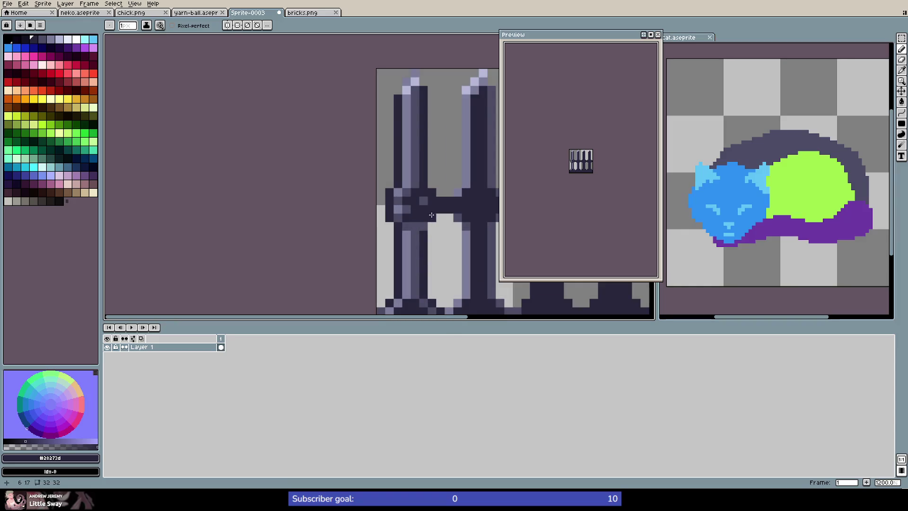
scroll(464, 226, down, 2)
scroll(463, 214, up, 1)
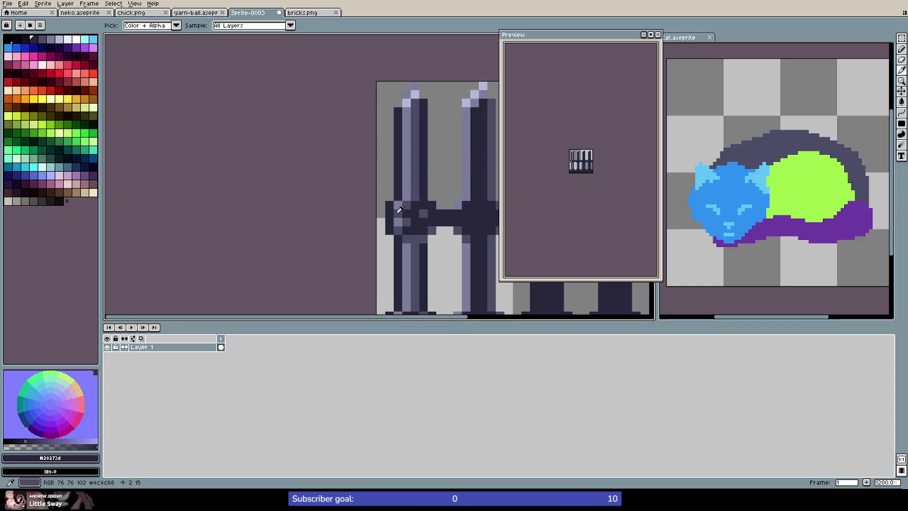
Sample the lavender highlight and mid-tone purple, then paint two mid-tone pixels on the left post's base
alt+click(397, 206)
alt+click(405, 203)
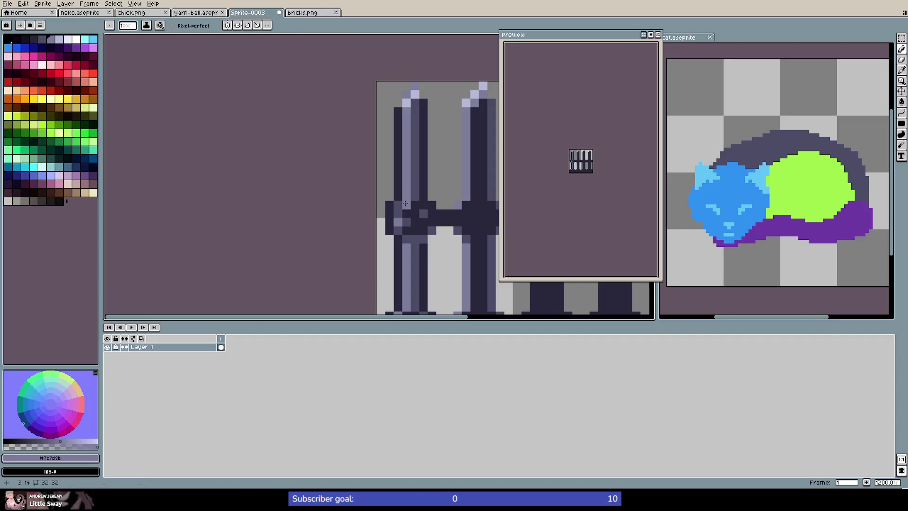
scroll(415, 223, down, 3)
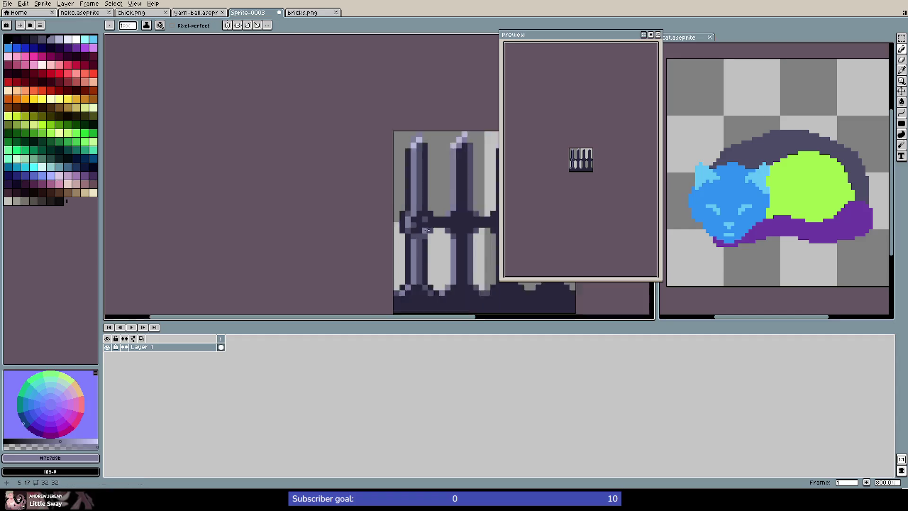
scroll(442, 245, up, 1)
scroll(413, 228, up, 3)
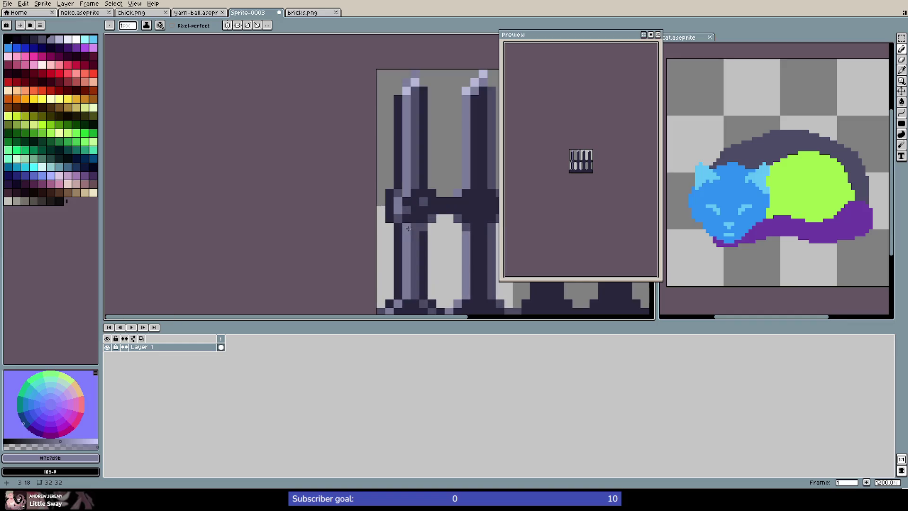
scroll(435, 235, down, 5)
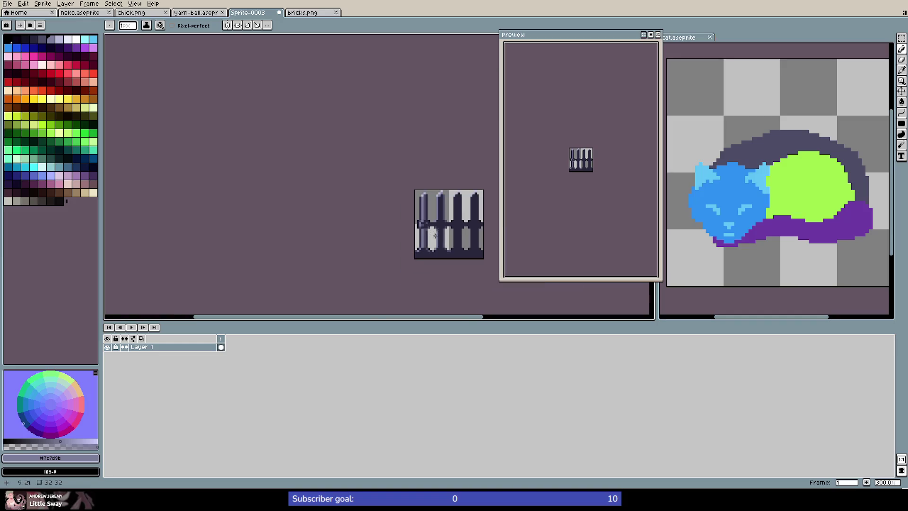
scroll(432, 229, up, 6)
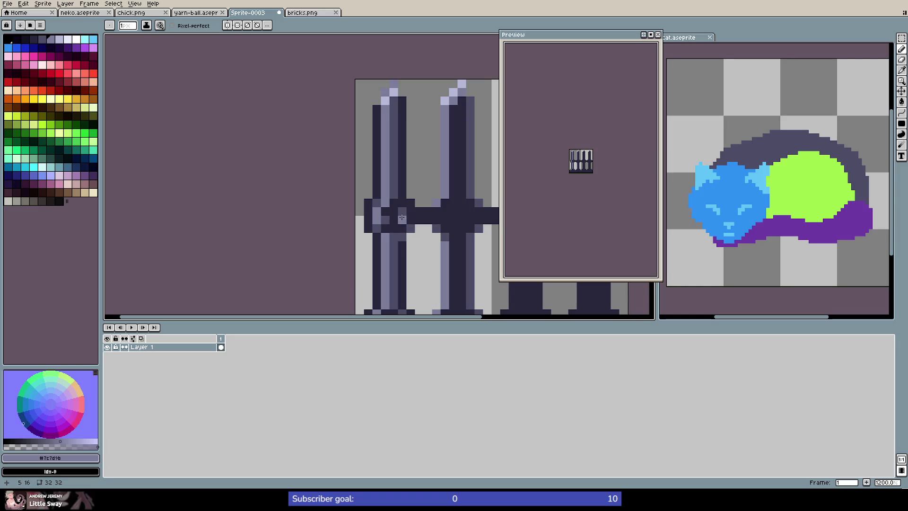
alt+click(396, 202)
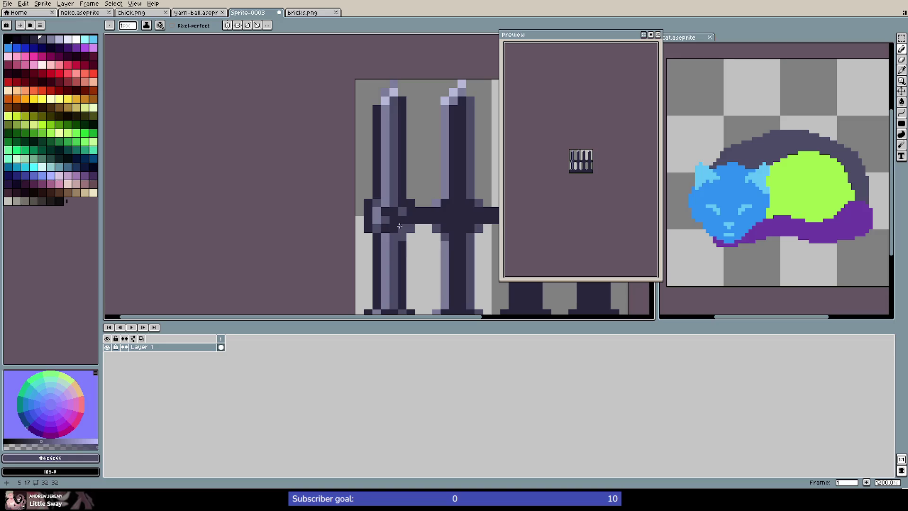
alt+click(402, 242)
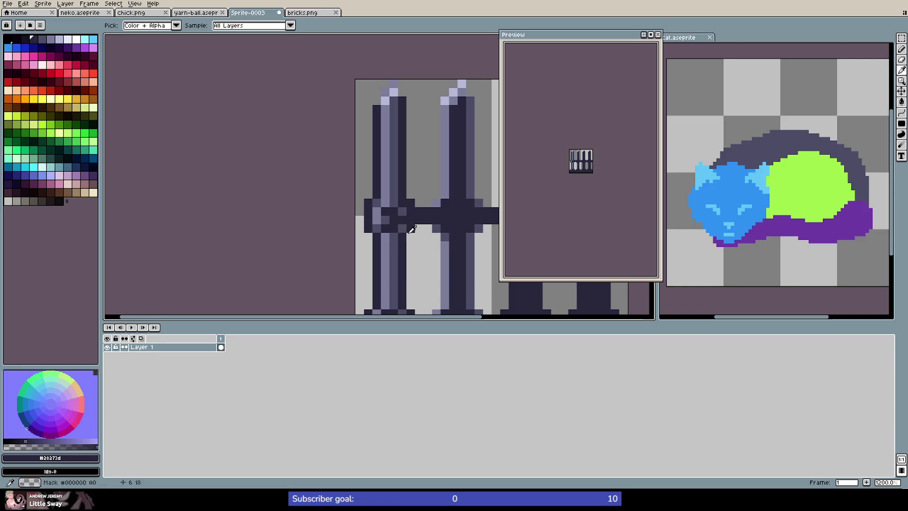
alt+click(402, 220)
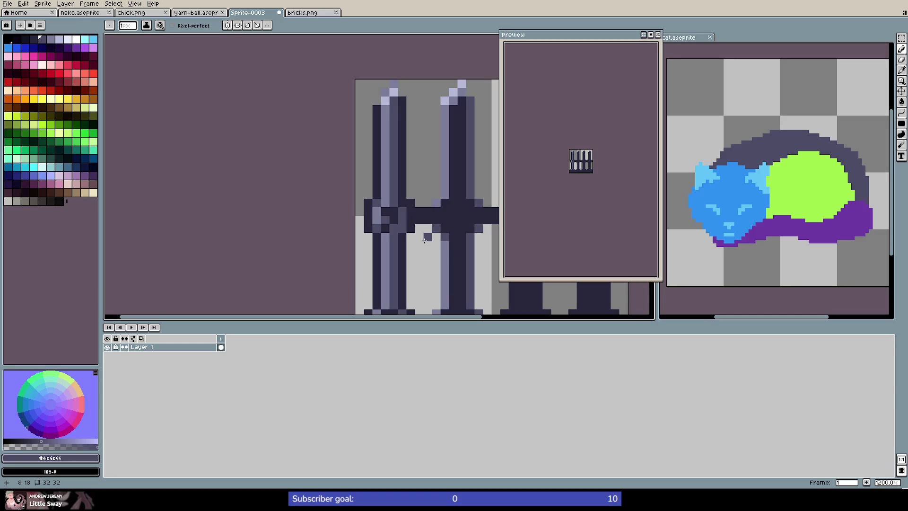
scroll(412, 239, down, 4)
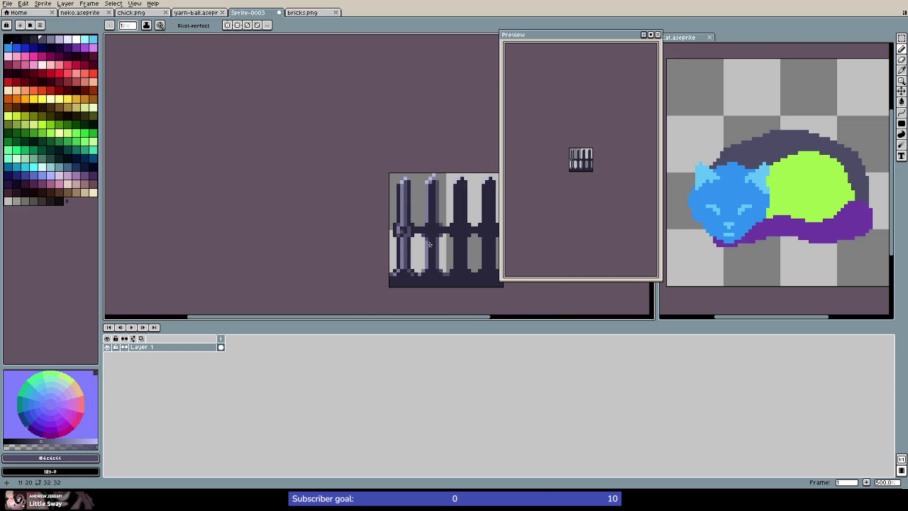
scroll(410, 272, up, 5)
drag(397, 264, 391, 264)
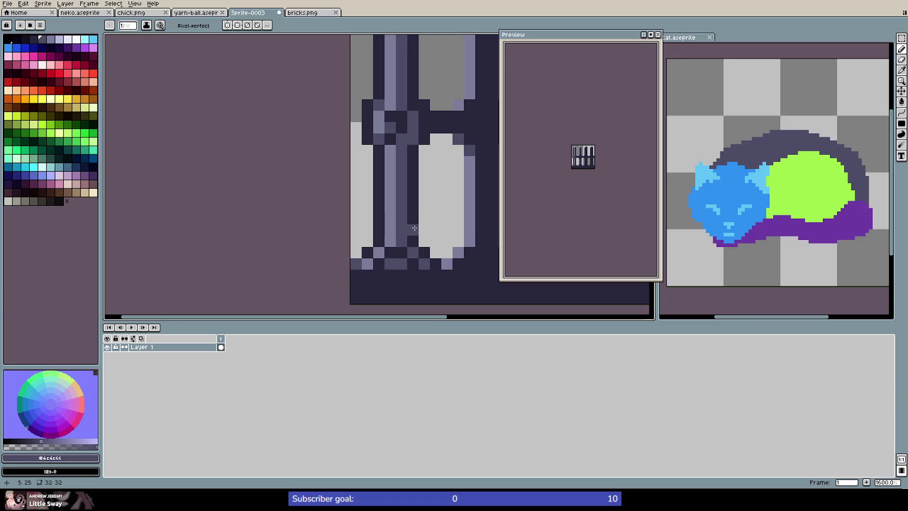
scroll(414, 228, down, 4)
Marquee-select the shaded left post and paste a copy onto the second post
key(m)
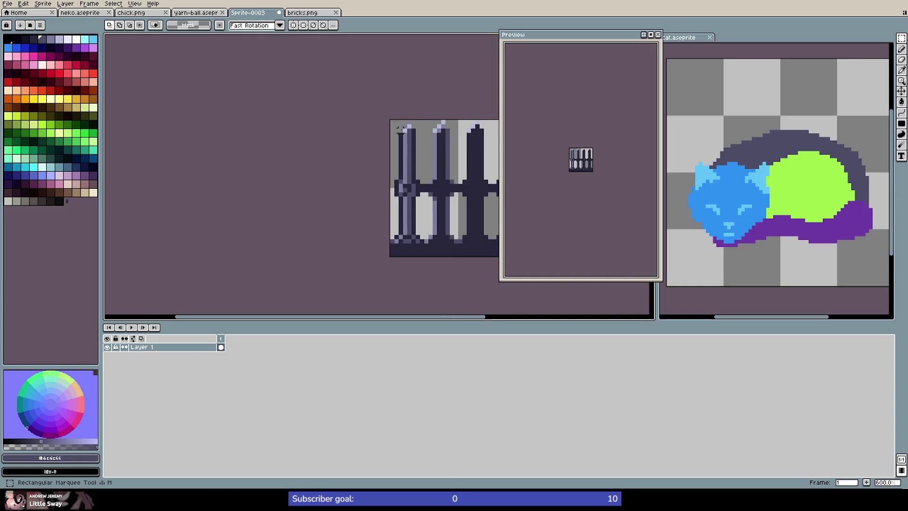
mouse_move(390, 120)
mouse_down()
mouse_move(431, 232)
mouse_move(422, 242)
mouse_up()
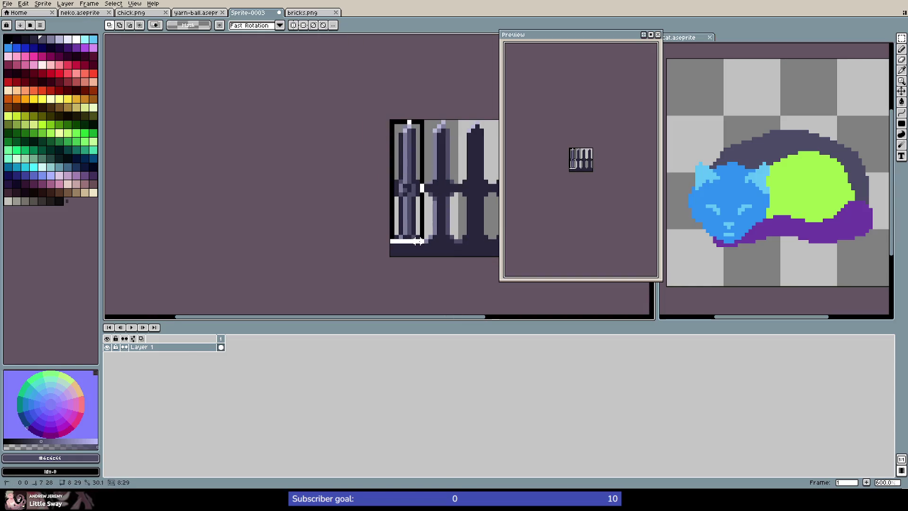
scroll(451, 230, down, 5)
scroll(426, 224, up, 5)
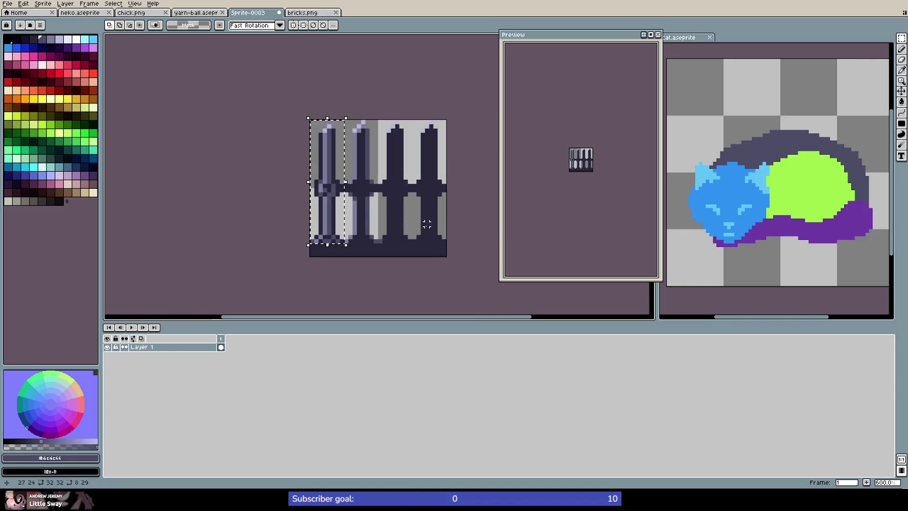
click(401, 224)
key(ctrl+v)
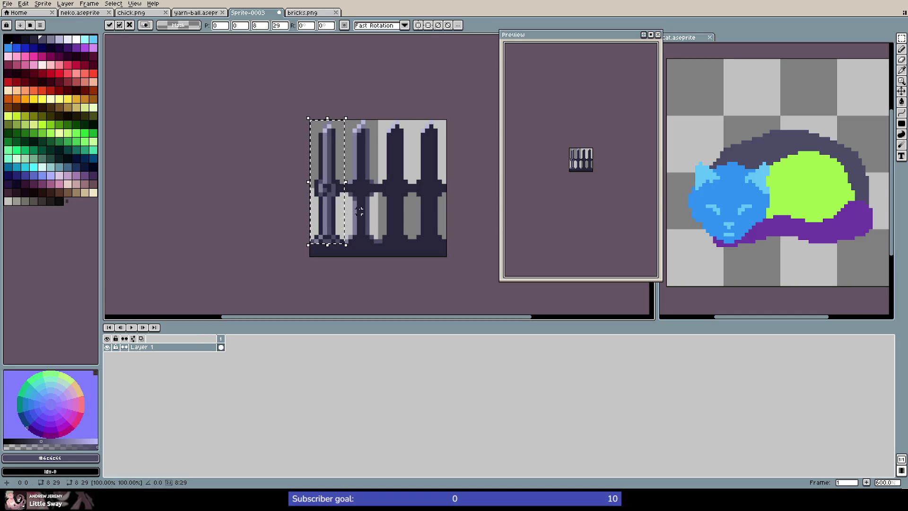
drag(333, 209, 368, 212)
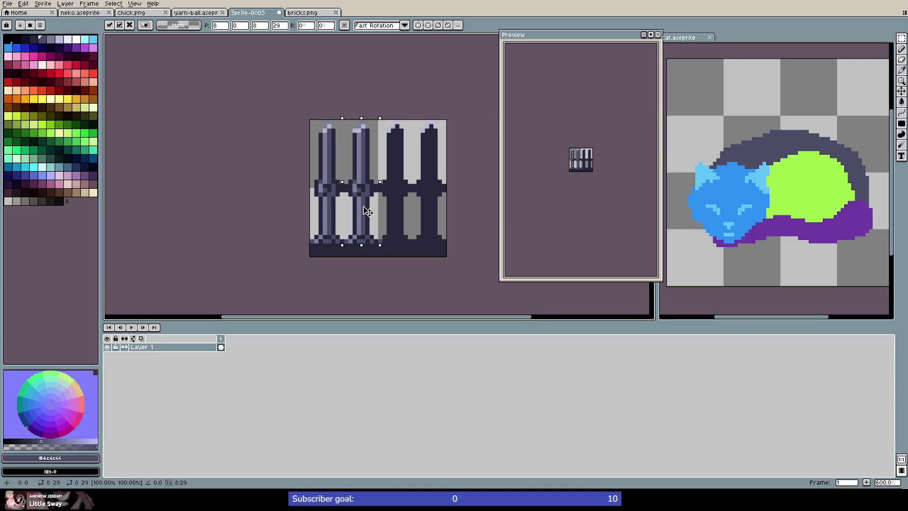
key(Return)
Paste copies of the shaded post onto the third and rightmost posts
scroll(373, 113, up, 5)
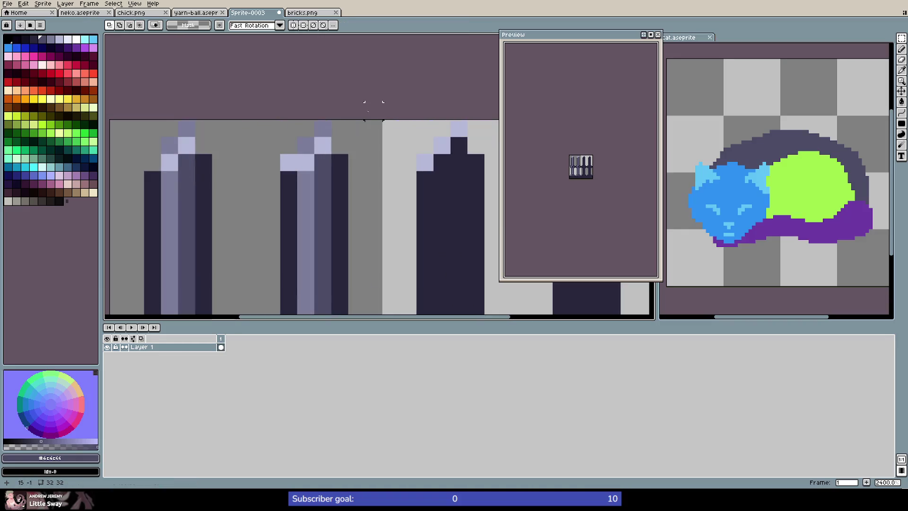
scroll(373, 111, down, 5)
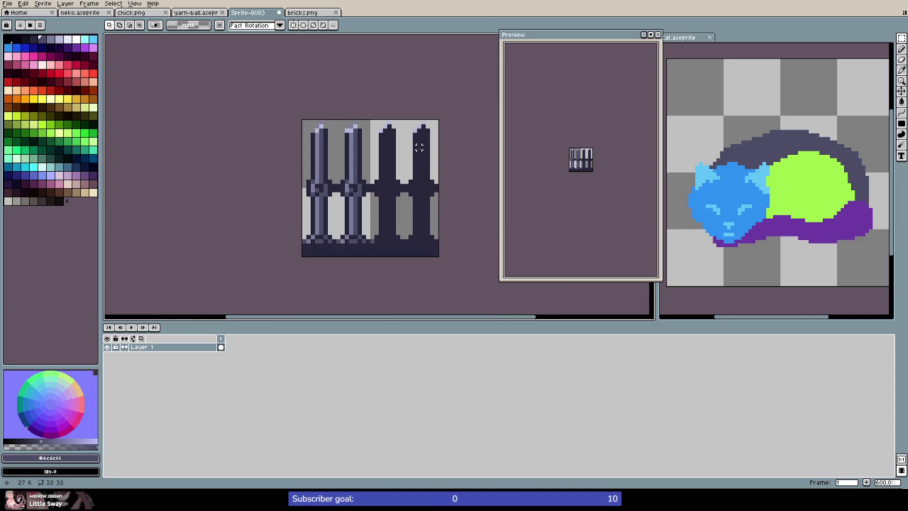
key(ctrl+v)
drag(332, 171, 397, 173)
key(Return)
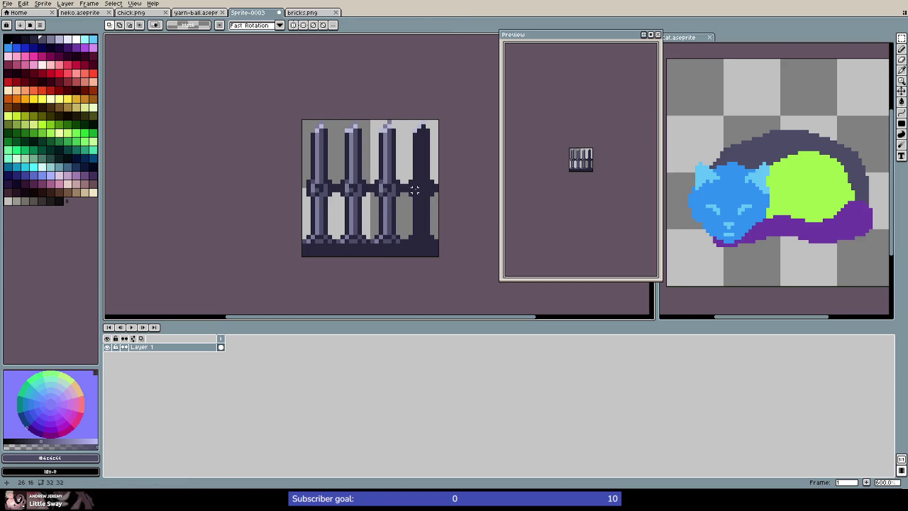
key(ctrl+v)
drag(325, 194, 427, 192)
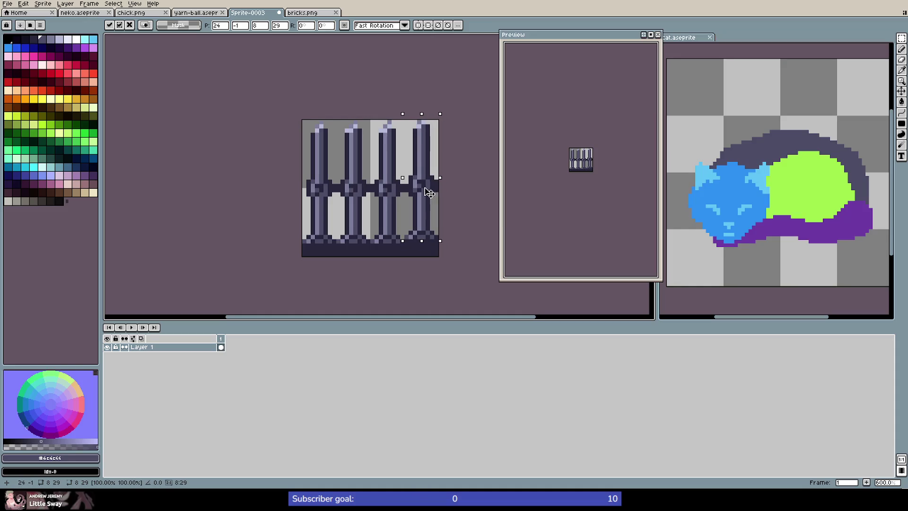
key(Return)
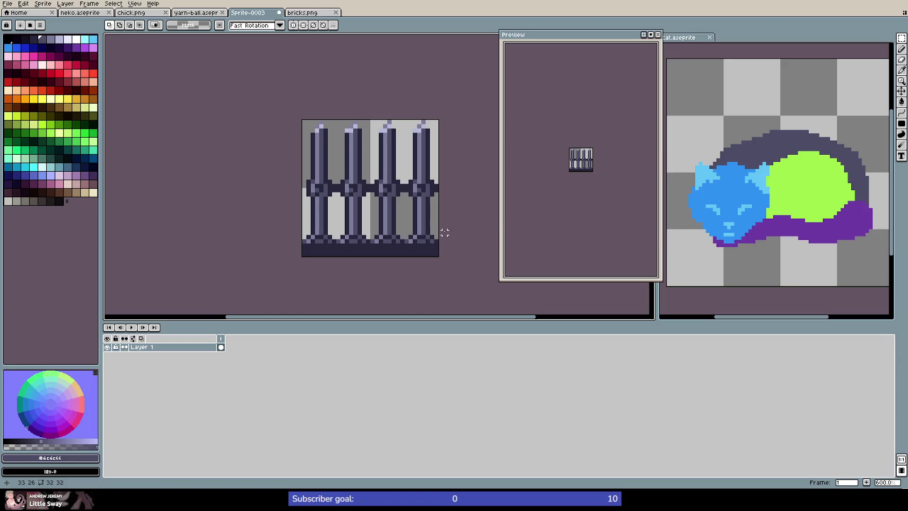
scroll(436, 232, down, 3)
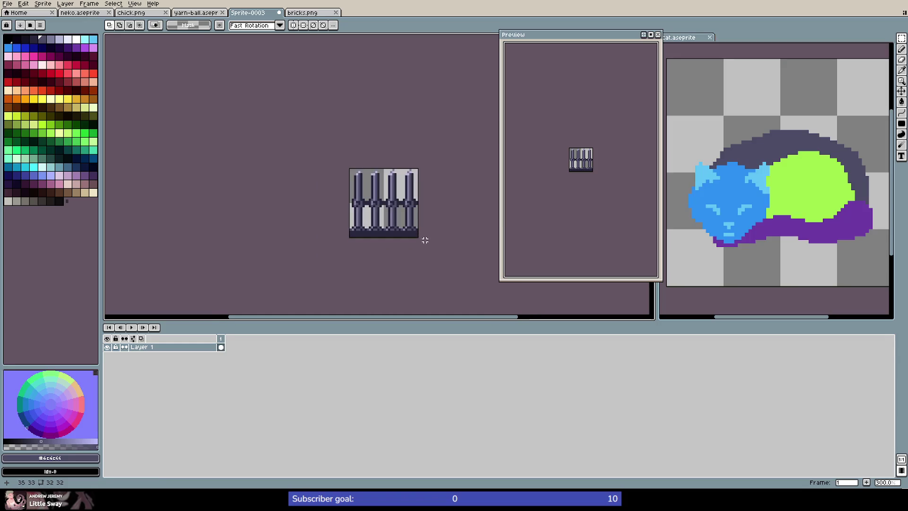
Fill the crossbar gaps between the posts with dark pixels, undoing one stray stroke
scroll(425, 238, up, 4)
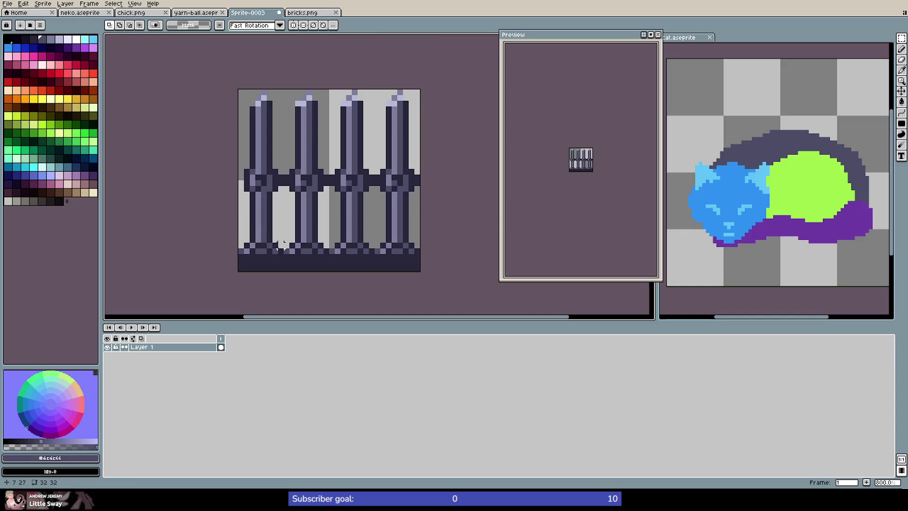
scroll(281, 258, up, 2)
scroll(281, 130, up, 1)
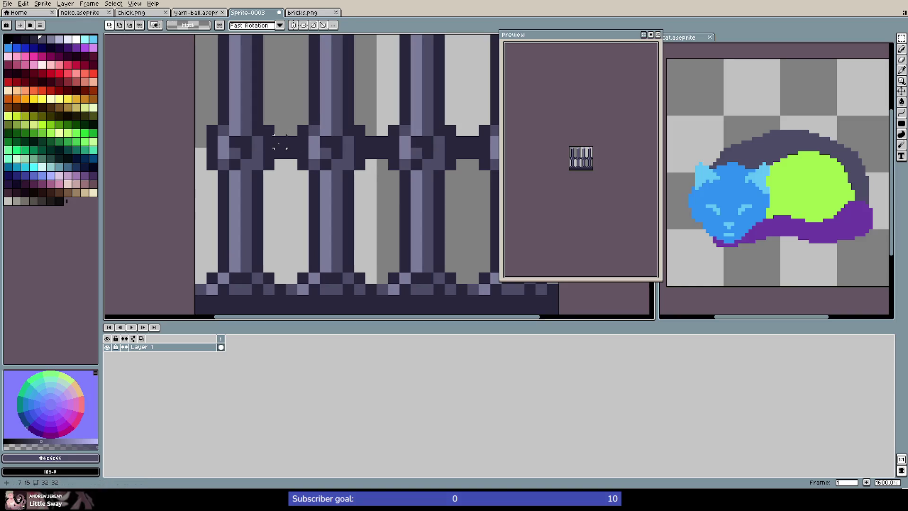
key(b)
drag(280, 141, 382, 141)
mouse_move(464, 142)
mouse_down()
mouse_move(473, 141)
mouse_move(461, 152)
mouse_move(423, 152)
mouse_move(425, 178)
mouse_move(355, 167)
mouse_up()
key(ctrl+z)
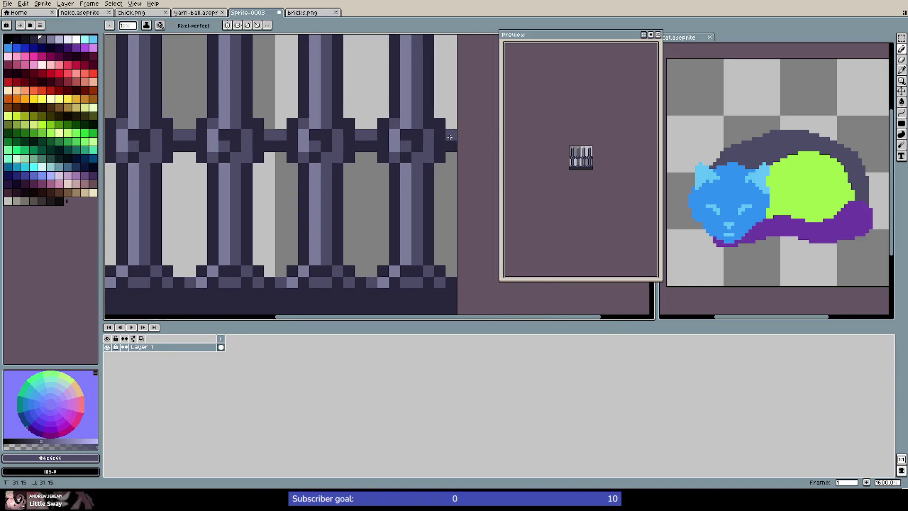
scroll(286, 169, down, 5)
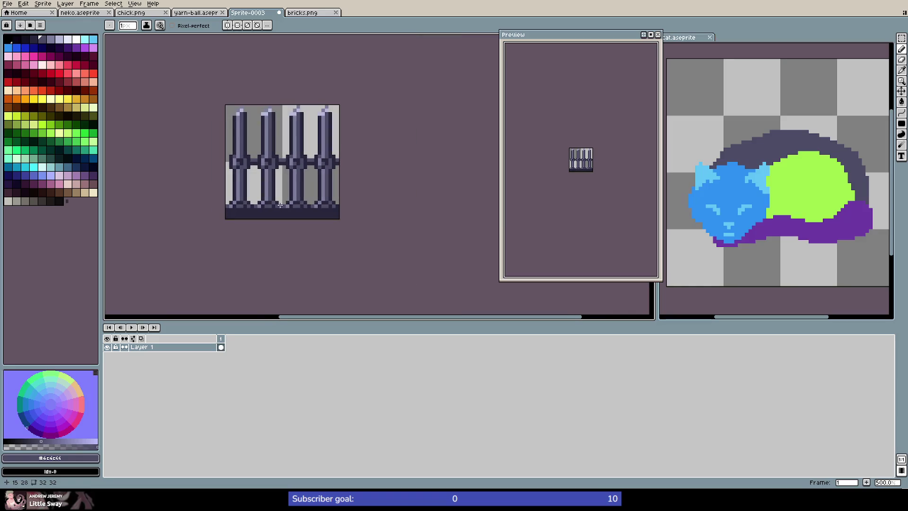
scroll(280, 205, up, 2)
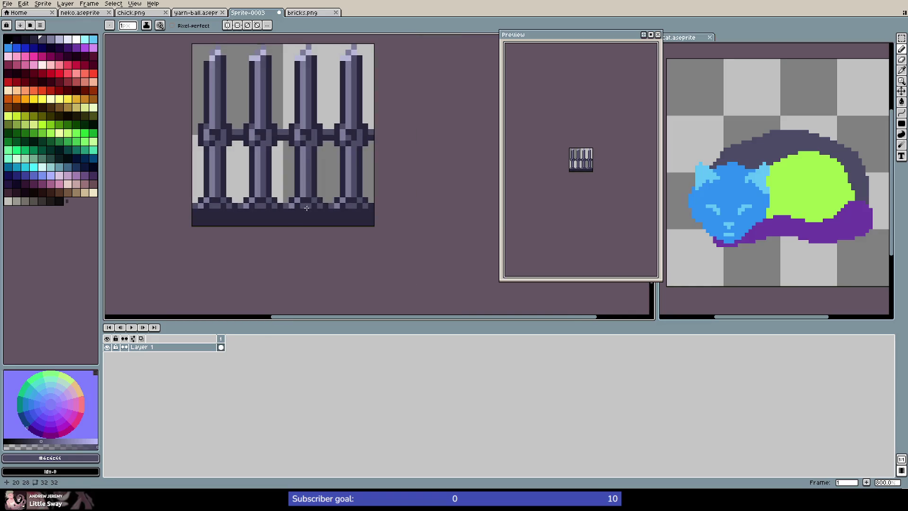
scroll(269, 202, up, 2)
scroll(168, 199, down, 1)
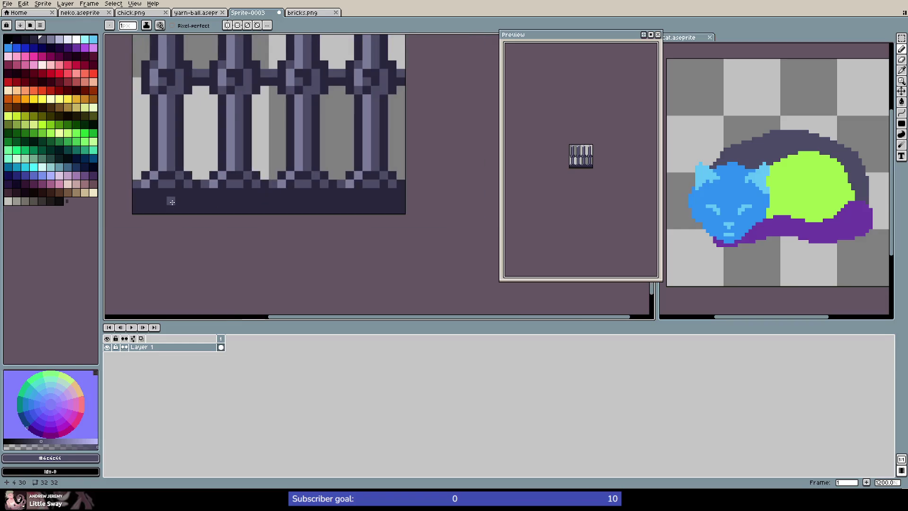
Draw light lavender #7c7d9b dashes along row 30 of the base band, broken by dark pixels
drag(140, 202, 403, 202)
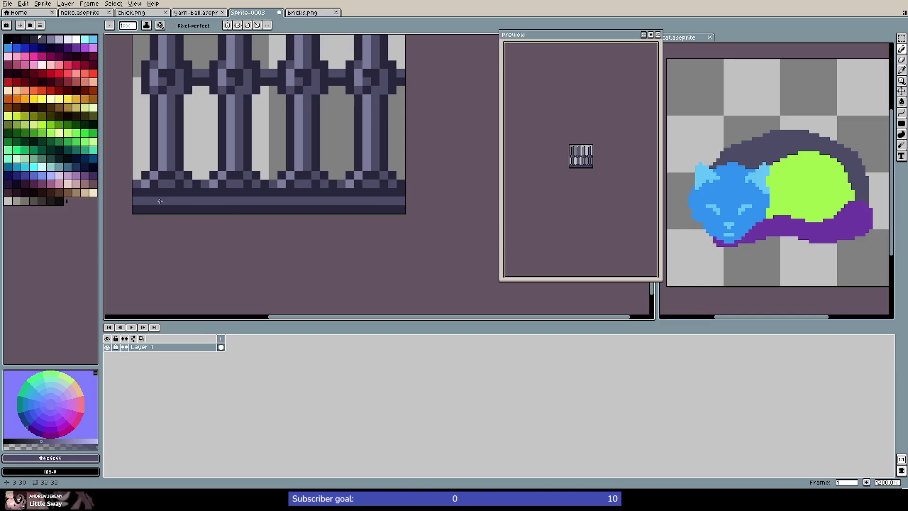
alt+click(222, 184)
click(197, 191)
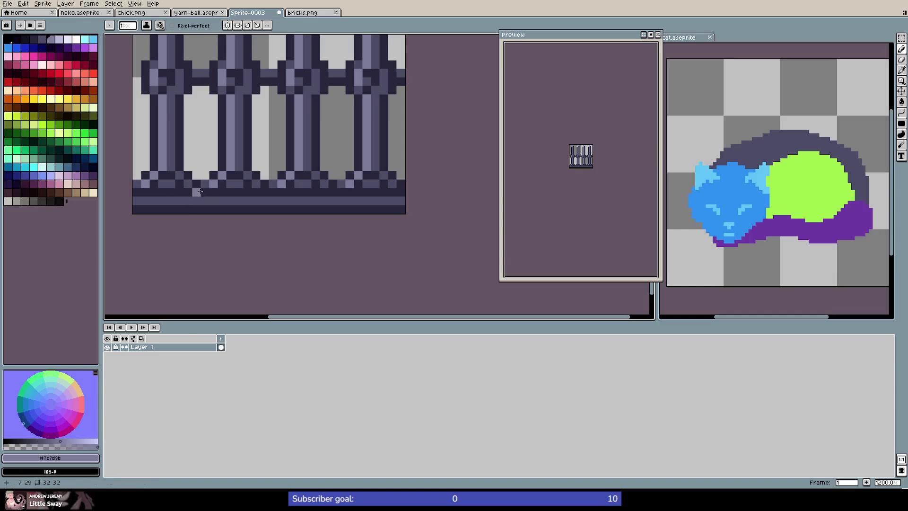
click(154, 202)
click(179, 201)
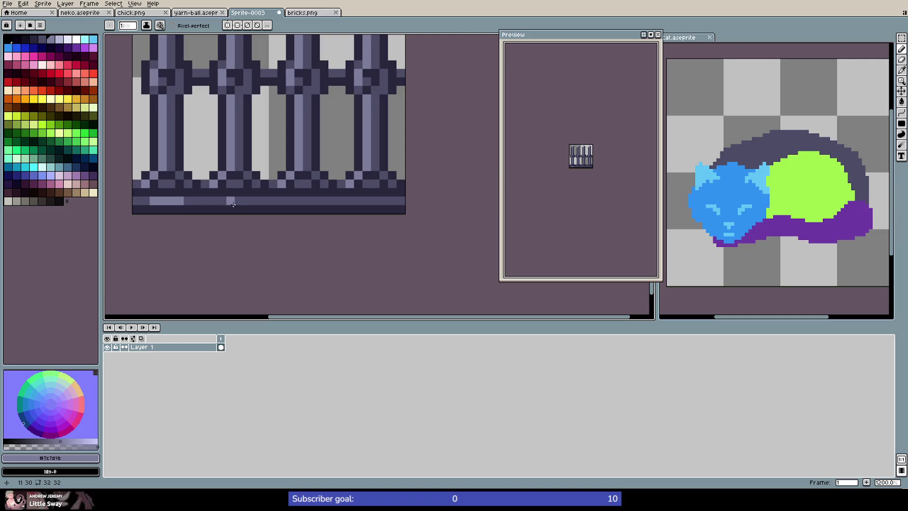
drag(221, 201, 312, 203)
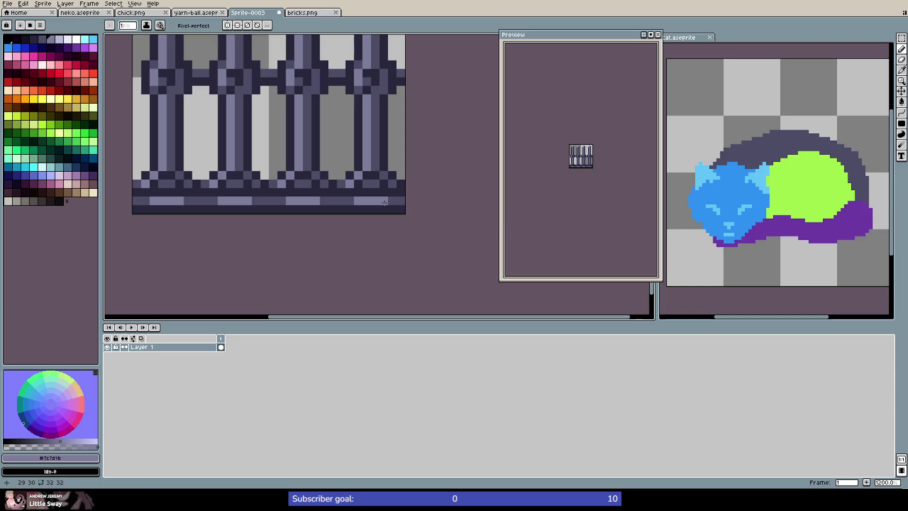
alt+click(379, 181)
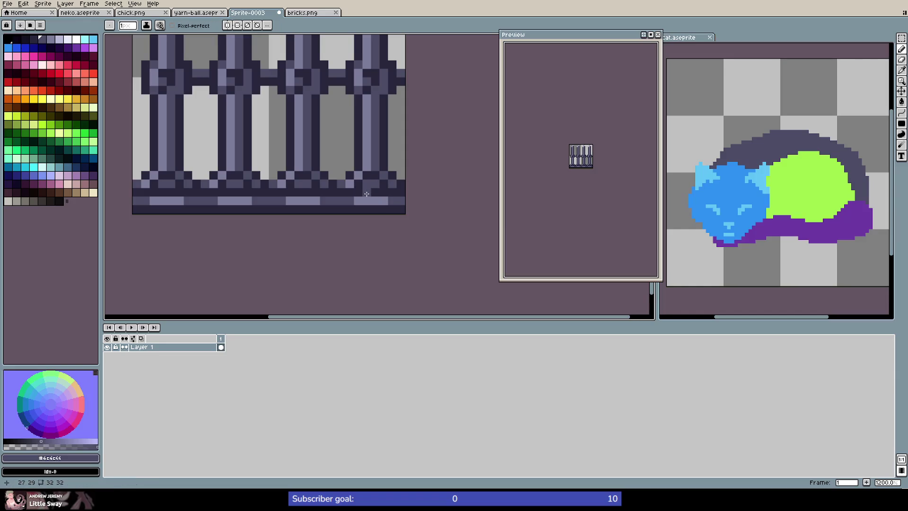
drag(364, 192, 384, 192)
Lighten scattered pixels across the base's bottom rows from left to right
drag(221, 192, 246, 193)
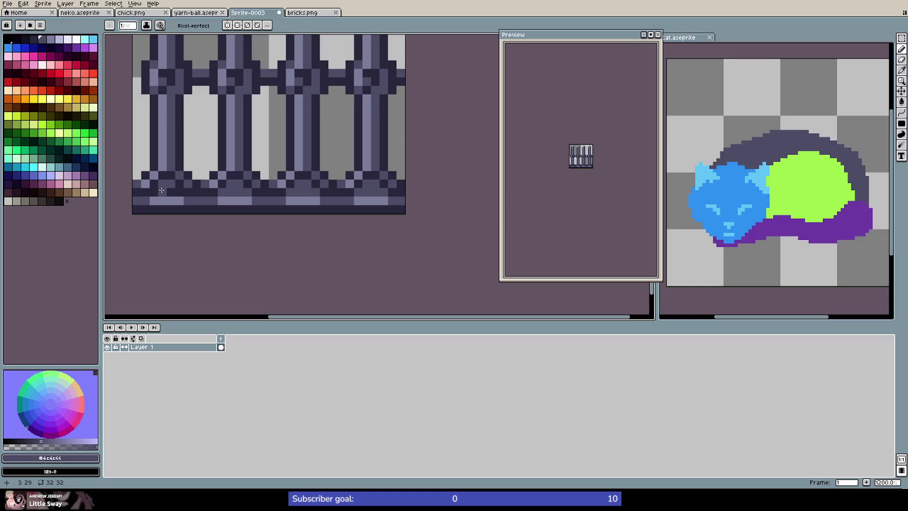
drag(154, 192, 180, 193)
click(143, 209)
click(188, 210)
click(214, 210)
click(290, 209)
click(280, 209)
click(348, 209)
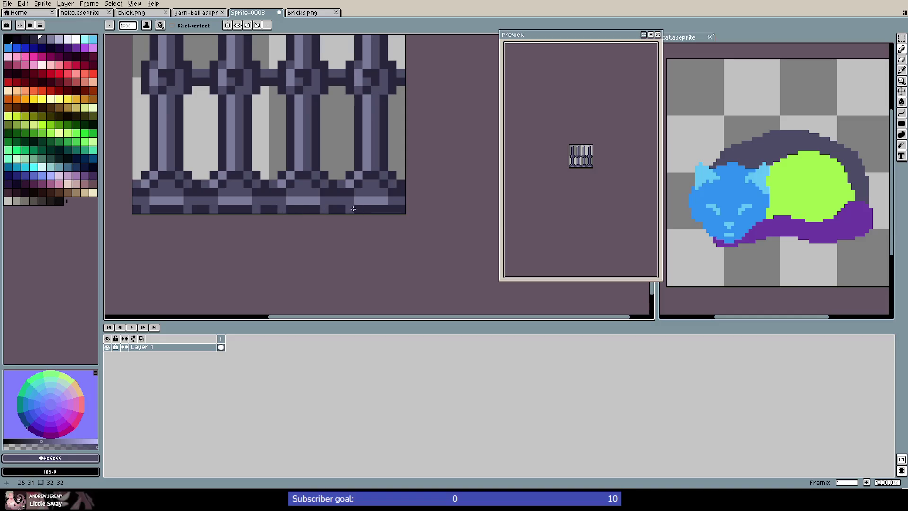
click(392, 211)
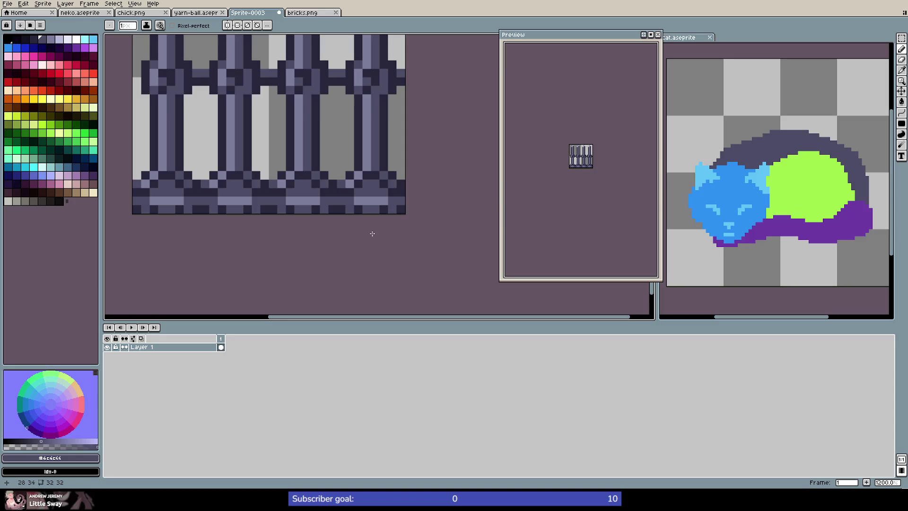
Add light lavender highlight pixels to the bricks along the base
scroll(372, 233, down, 4)
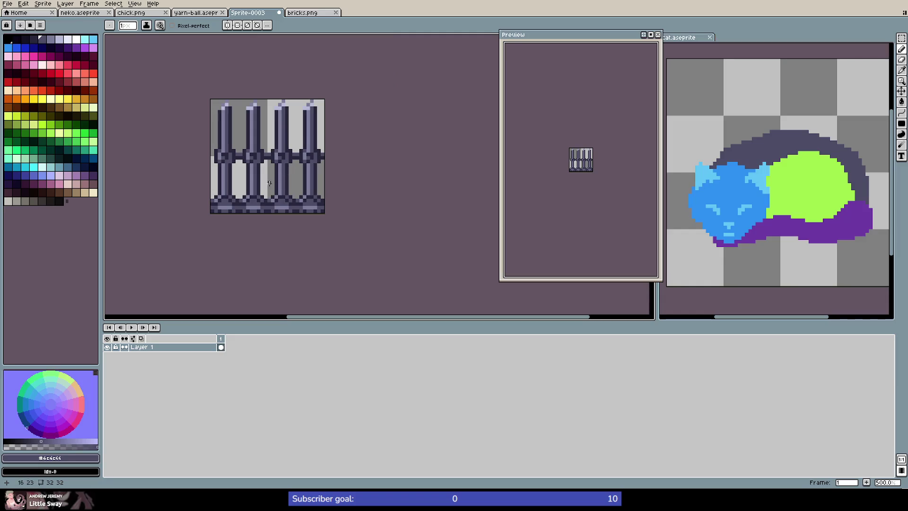
scroll(269, 183, up, 5)
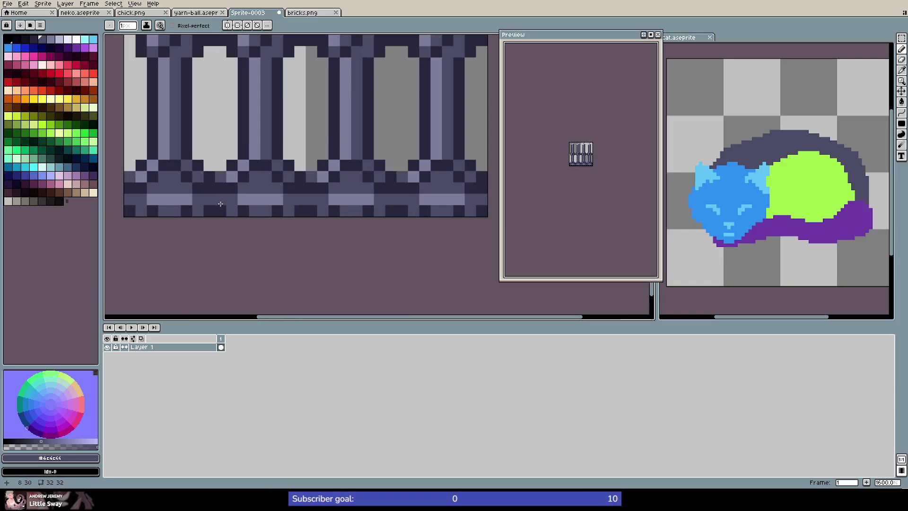
alt+click(170, 199)
click(171, 191)
click(255, 189)
click(266, 188)
click(345, 188)
click(355, 189)
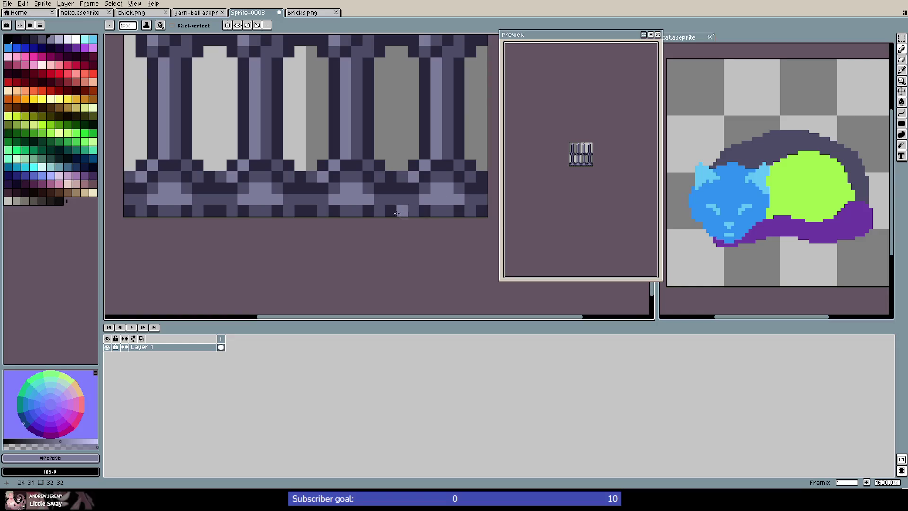
Marquee-select the tops of posts two to four
scroll(265, 208, down, 4)
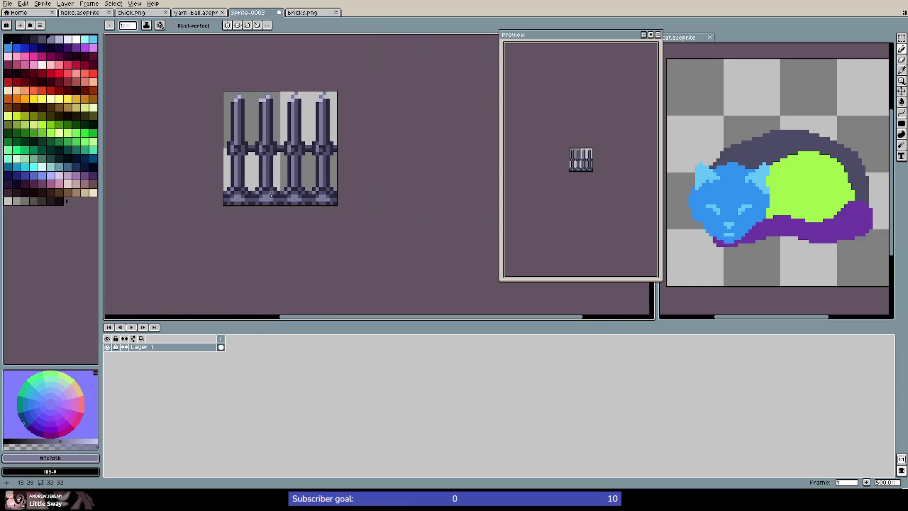
scroll(263, 90, up, 4)
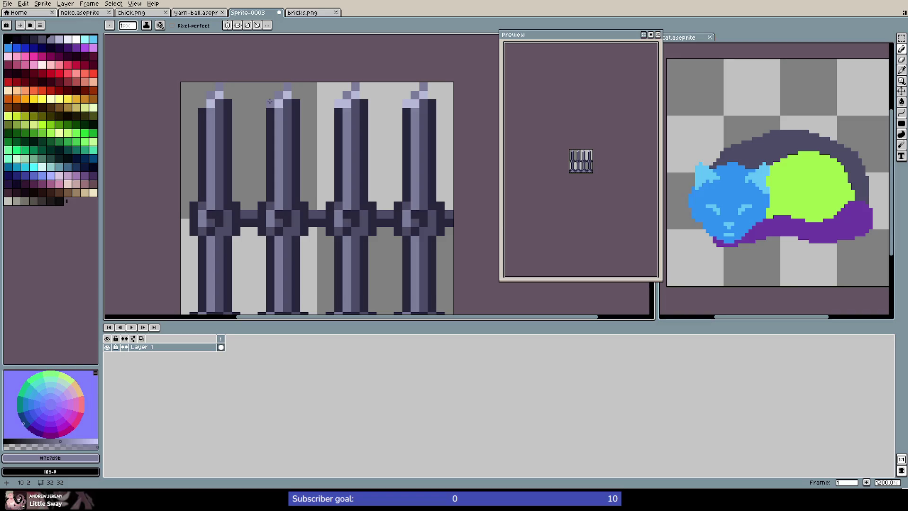
key(m)
drag(270, 85, 435, 111)
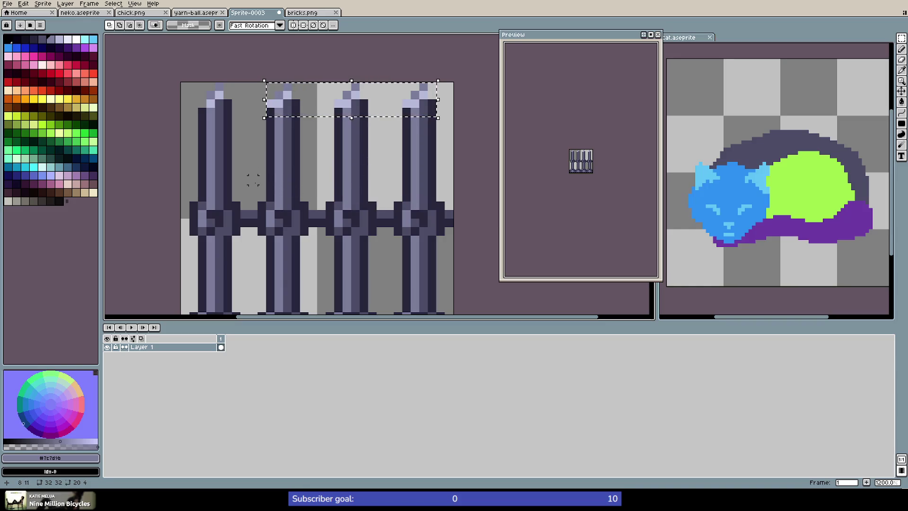
Move the first post's top down three pixels so it sits below the other tips
click(236, 162)
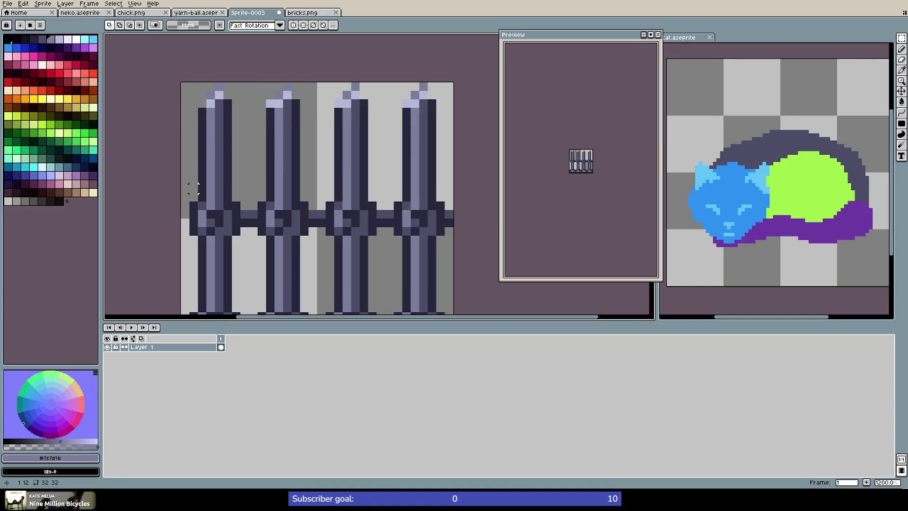
drag(192, 86, 239, 186)
key(ctrl+d)
key(b)
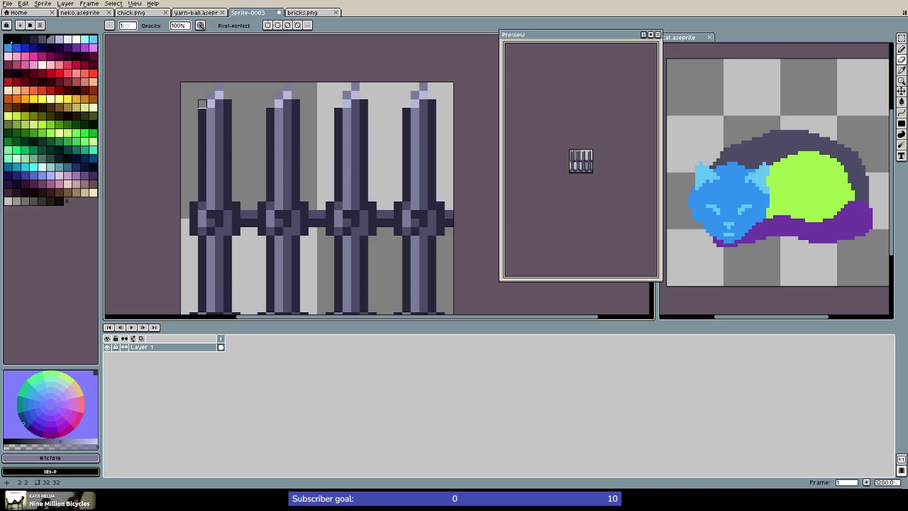
key(m)
mouse_move(202, 86)
mouse_down()
mouse_move(233, 118)
mouse_move(233, 144)
mouse_move(224, 150)
mouse_up()
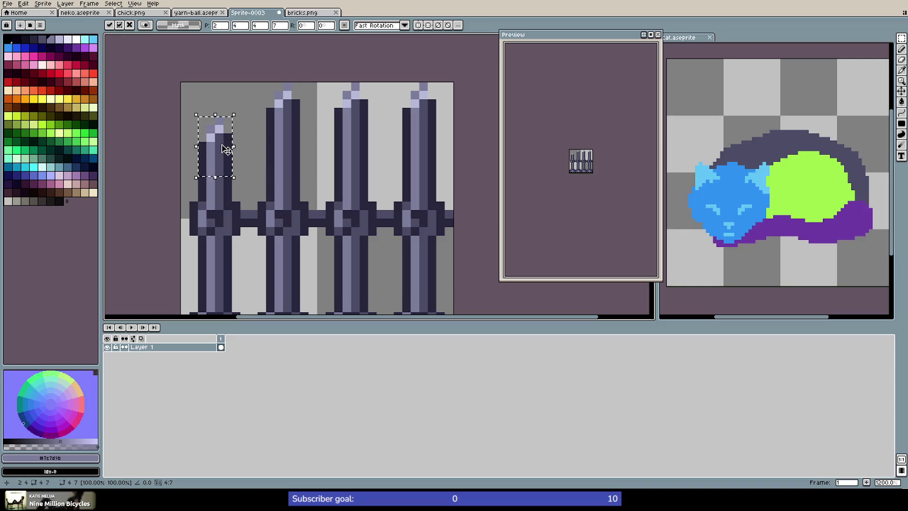
click(295, 146)
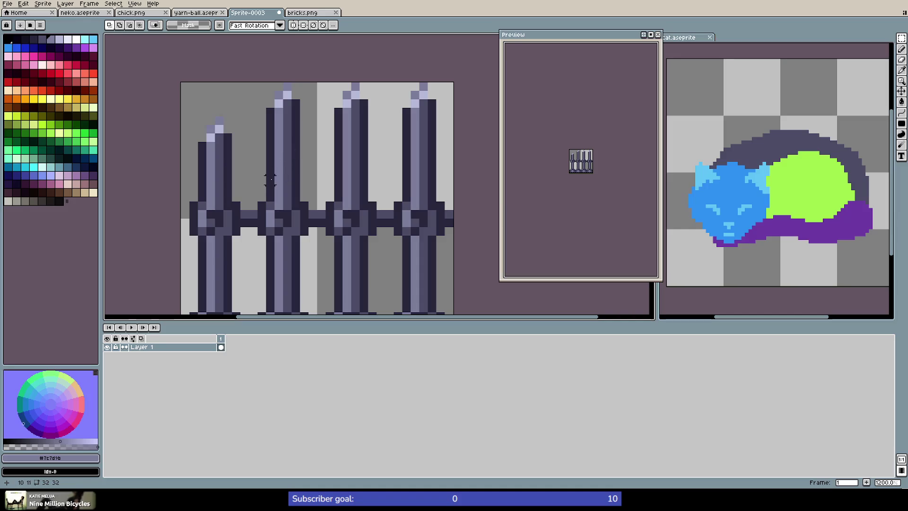
scroll(235, 179, down, 4)
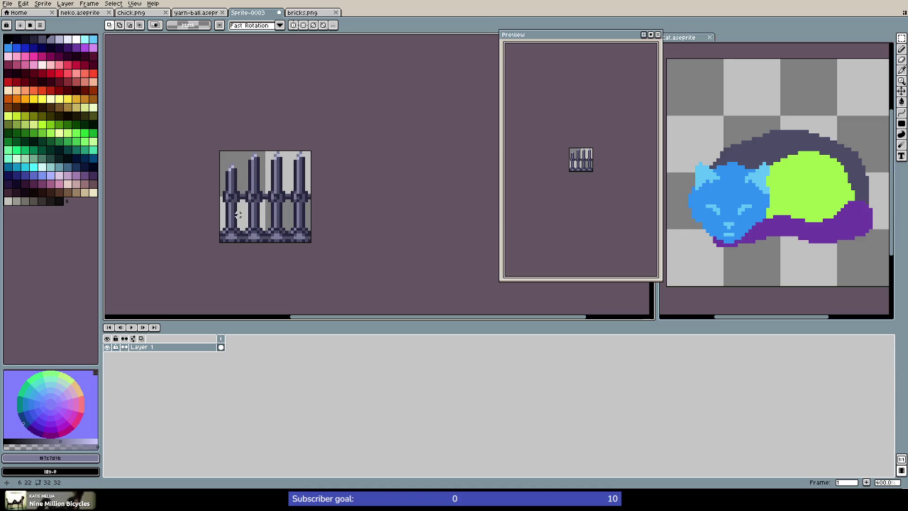
scroll(238, 214, up, 1)
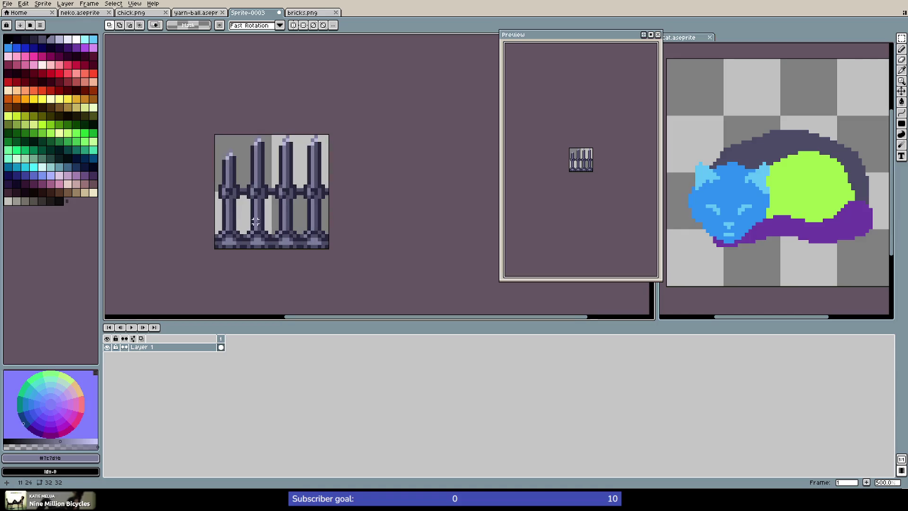
scroll(262, 226, up, 1)
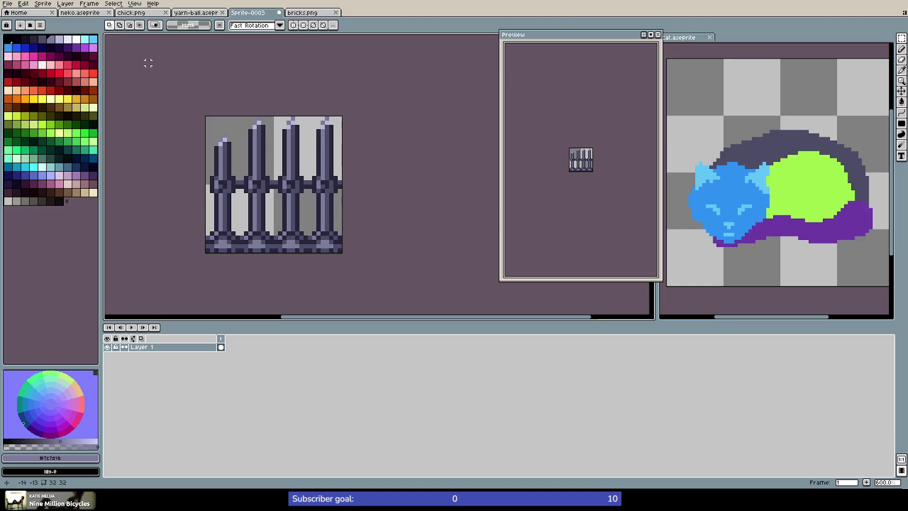
Export the sprite as fence.png via File > Export and switch to the Godot editor
click(8, 4)
mouse_move(49, 78)
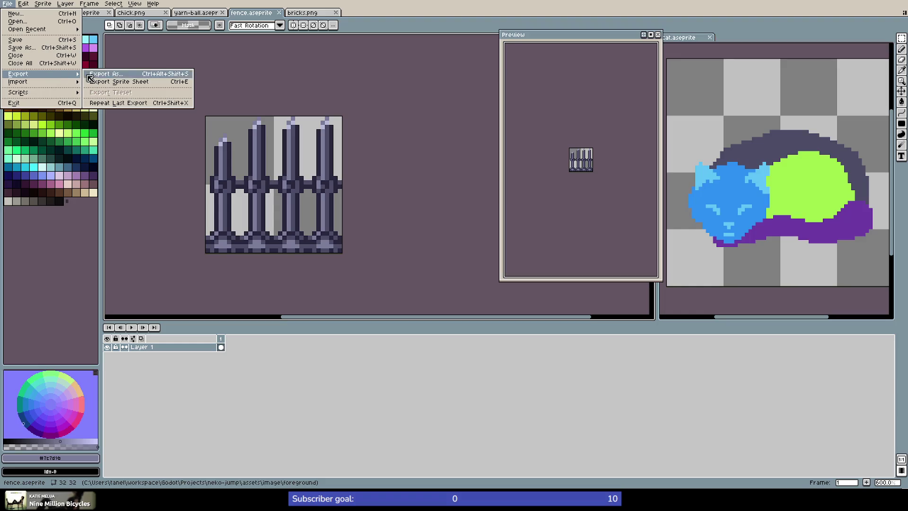
click(103, 75)
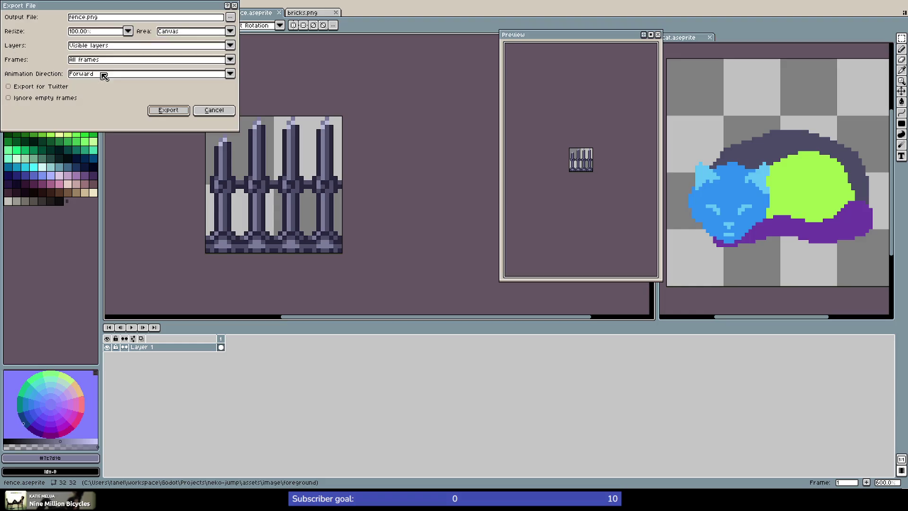
click(167, 110)
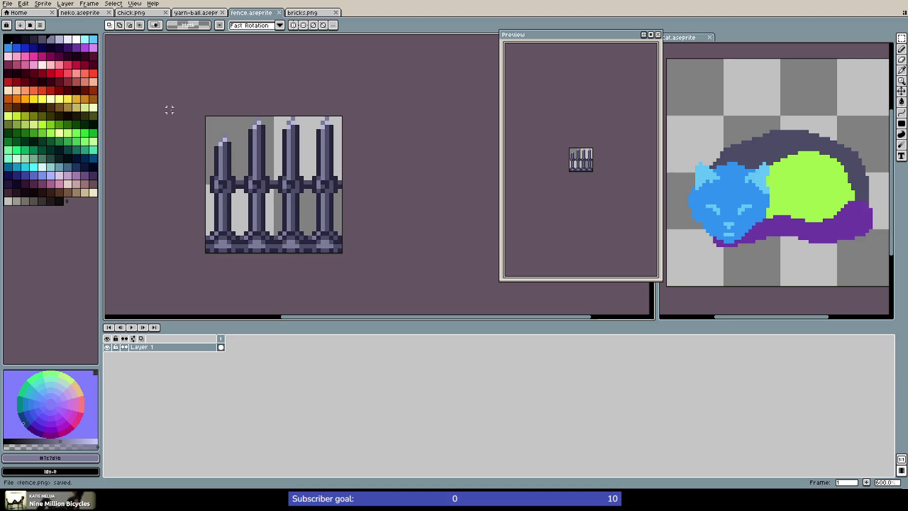
key(alt+Tab)
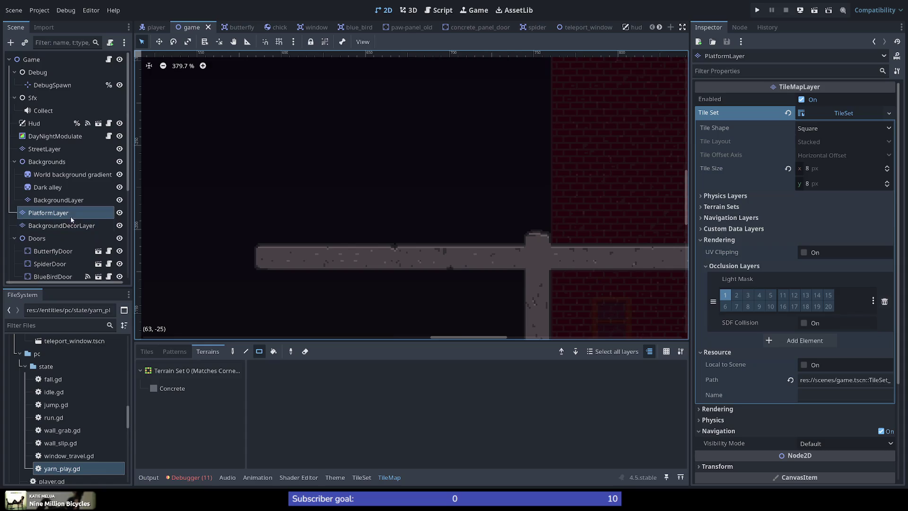
Expand and collapse the Lights group and show the tile palette in the bottom panel
scroll(33, 225, down, 5)
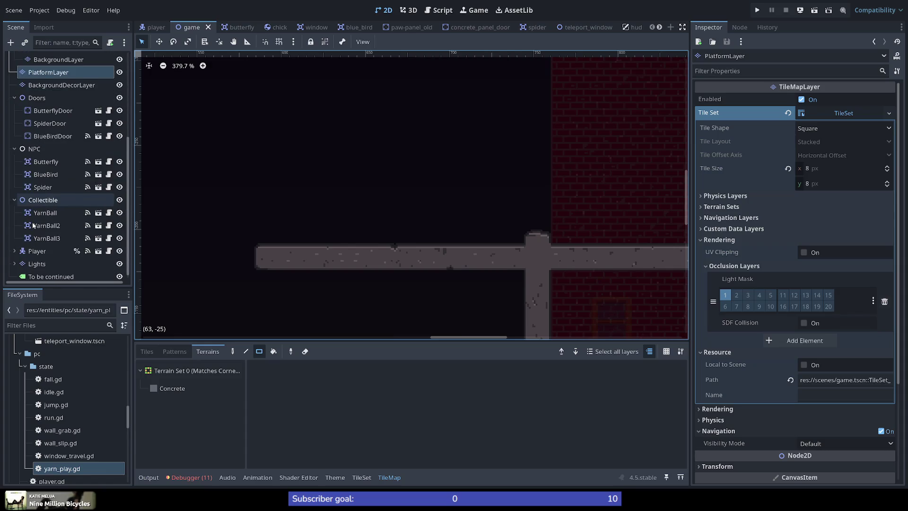
click(31, 259)
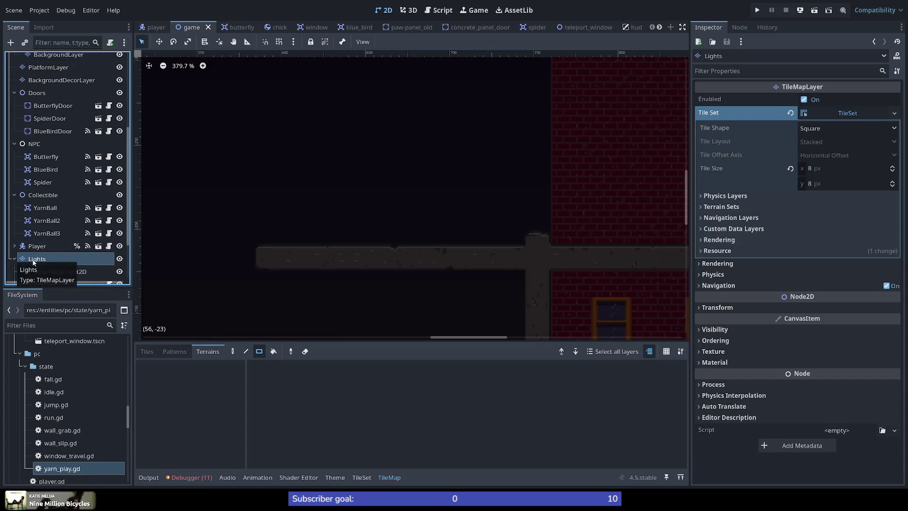
click(14, 259)
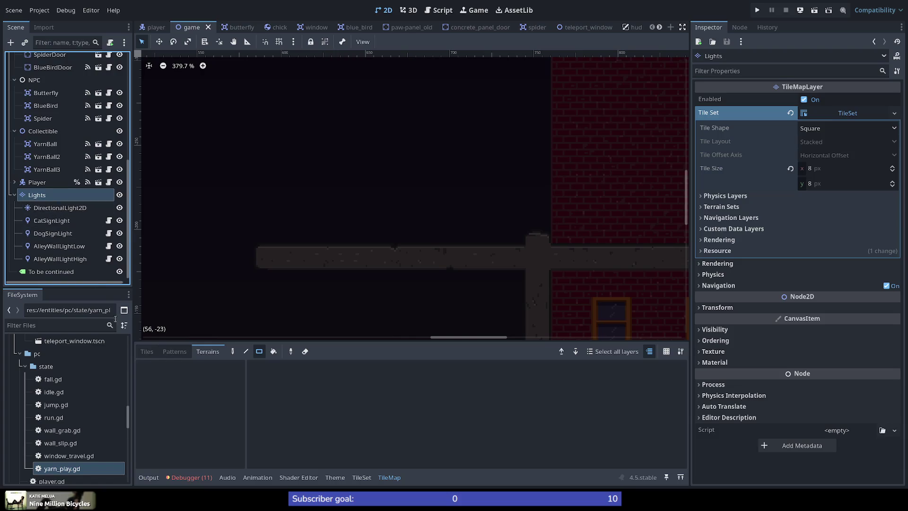
click(142, 352)
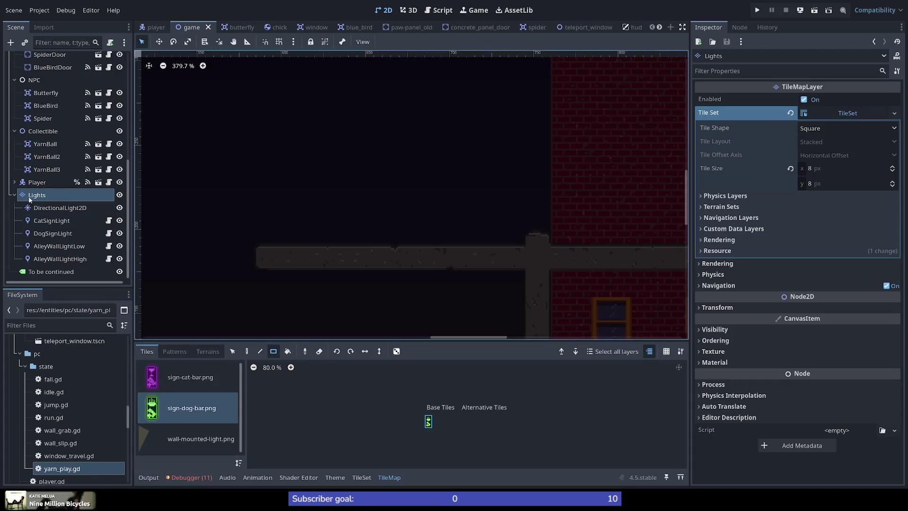
click(14, 194)
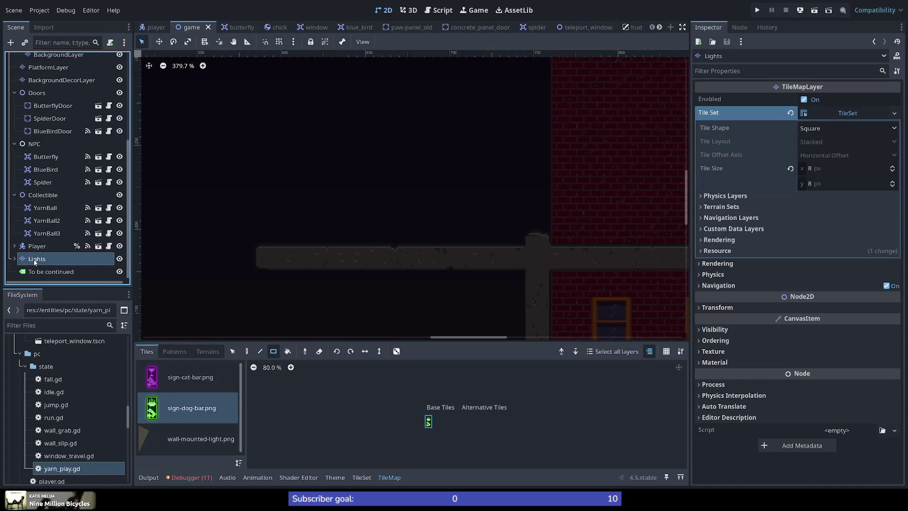
Add a TileMapLayer node to the scene and drag it beside the Lights group
click(11, 42)
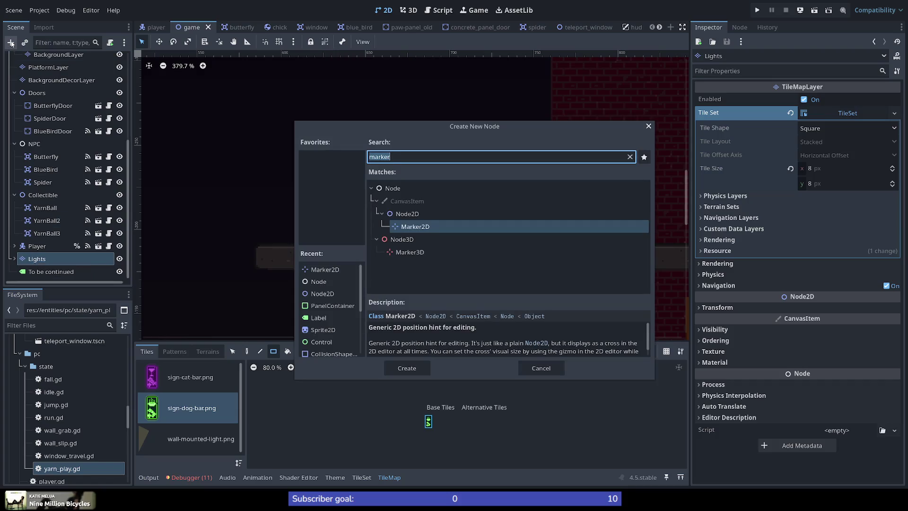
text(tile)
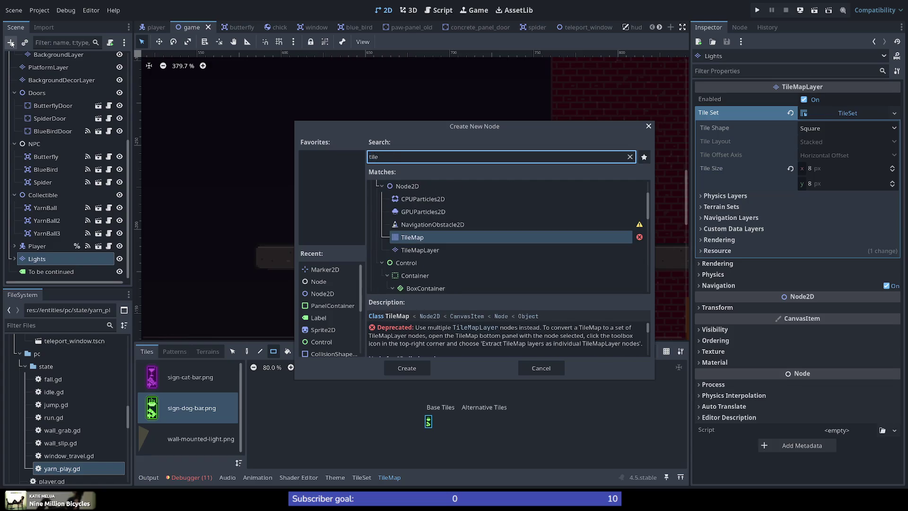
key(Down)
key(Return)
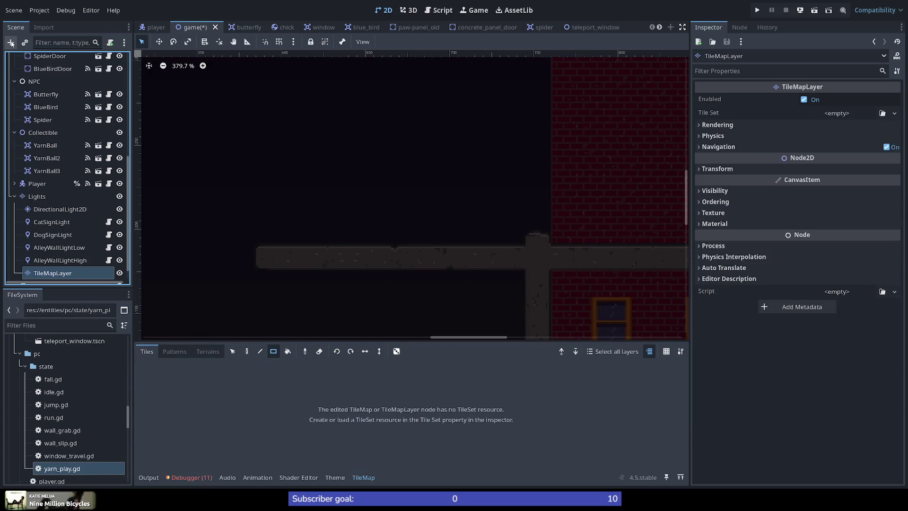
scroll(87, 247, down, 1)
drag(55, 259, 29, 268)
click(29, 272)
Rename the new tile map layer to ForegroundDecorLayer
click(32, 260)
click(32, 263)
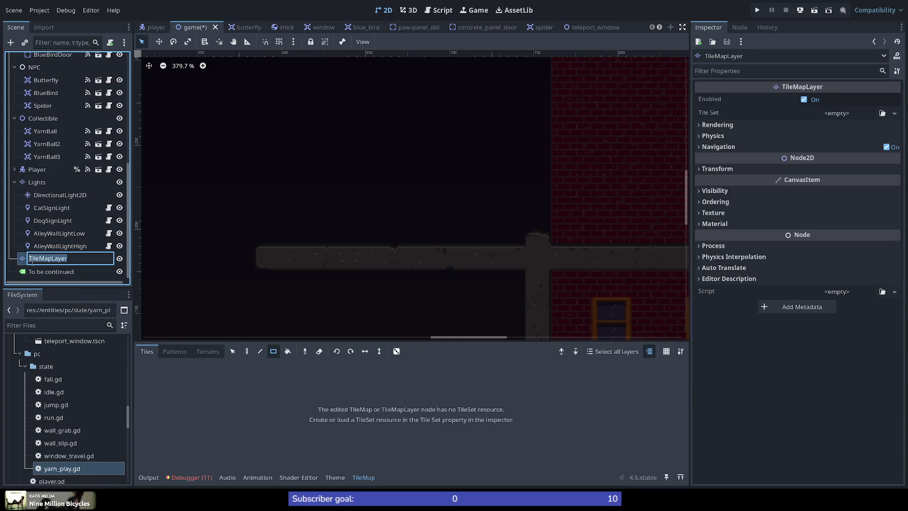
text(ForegroundDecoration)
text(s)
key(Return)
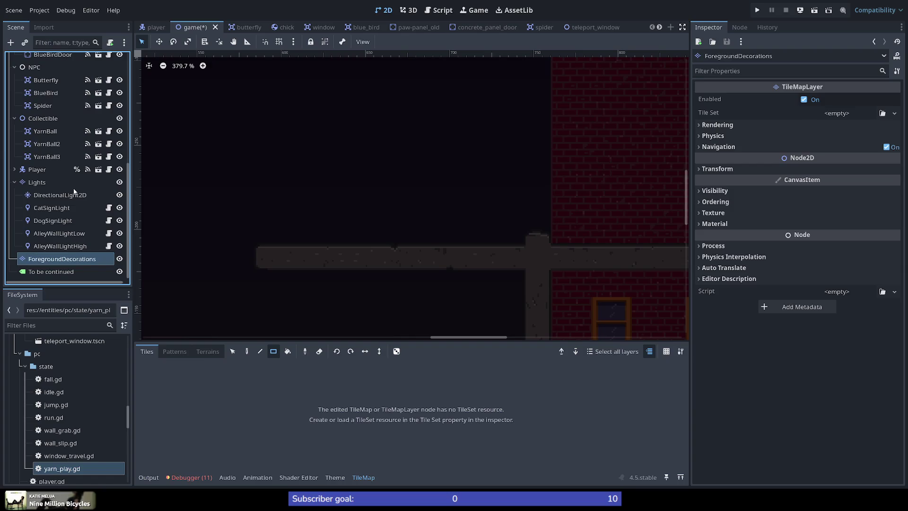
scroll(60, 198, up, 5)
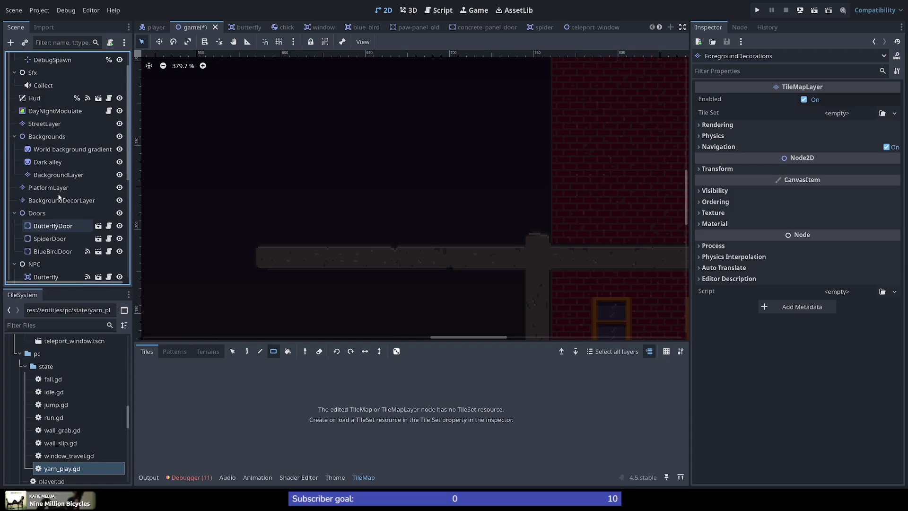
scroll(63, 213, down, 5)
double_click(73, 264)
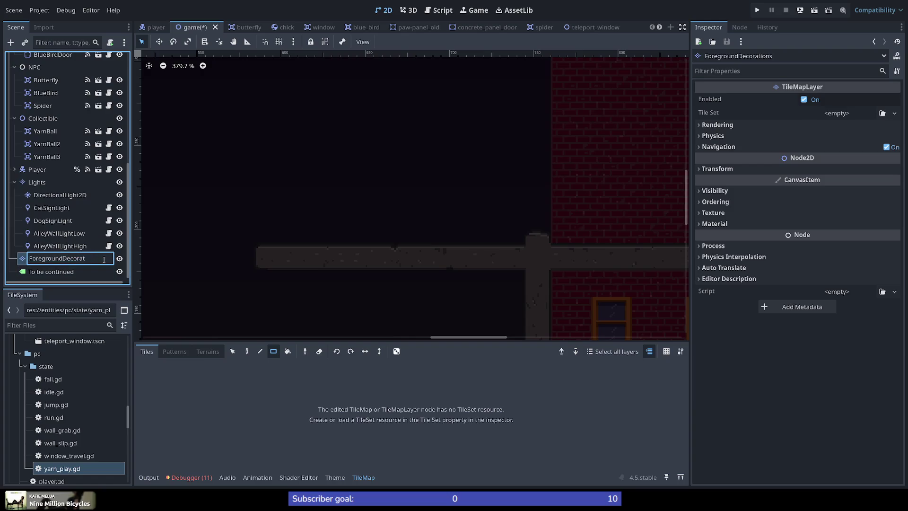
text(ayer)
key(Return)
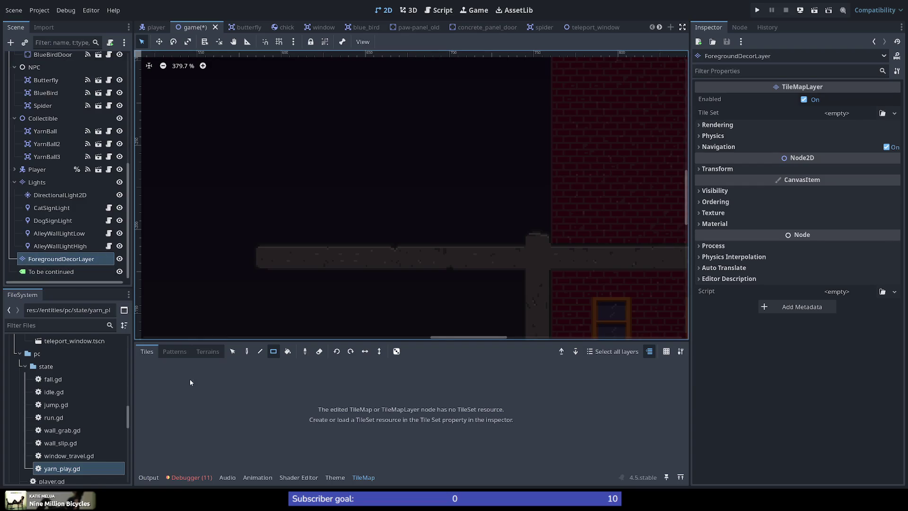
click(335, 477)
click(362, 477)
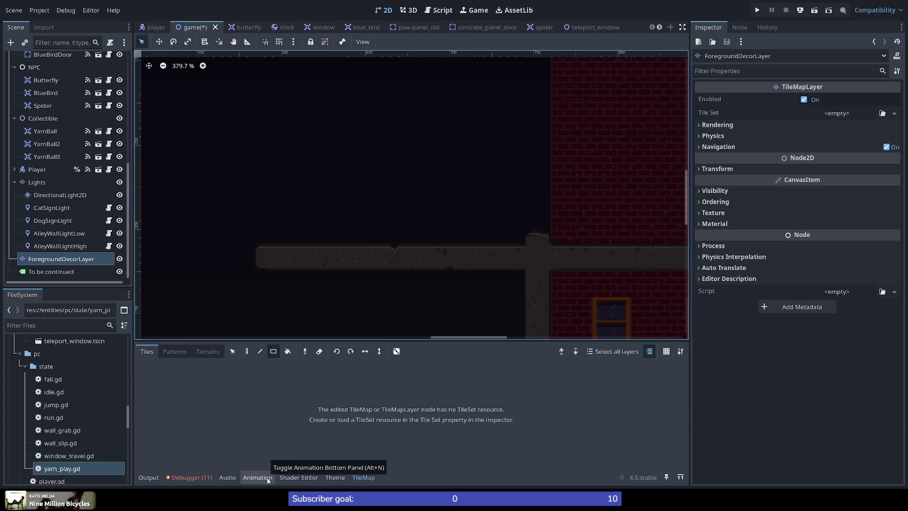
Assign a New TileSet to ForegroundDecorLayer and open the TileSet editor
click(837, 113)
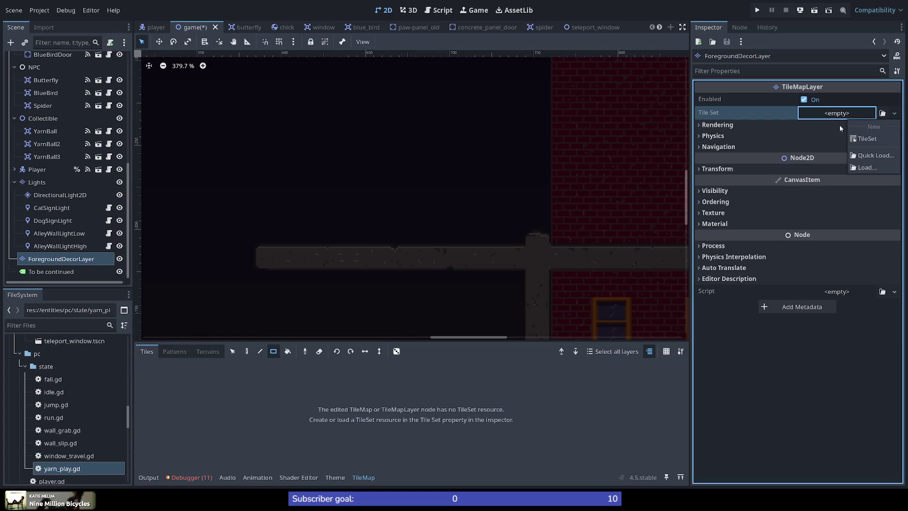
click(851, 138)
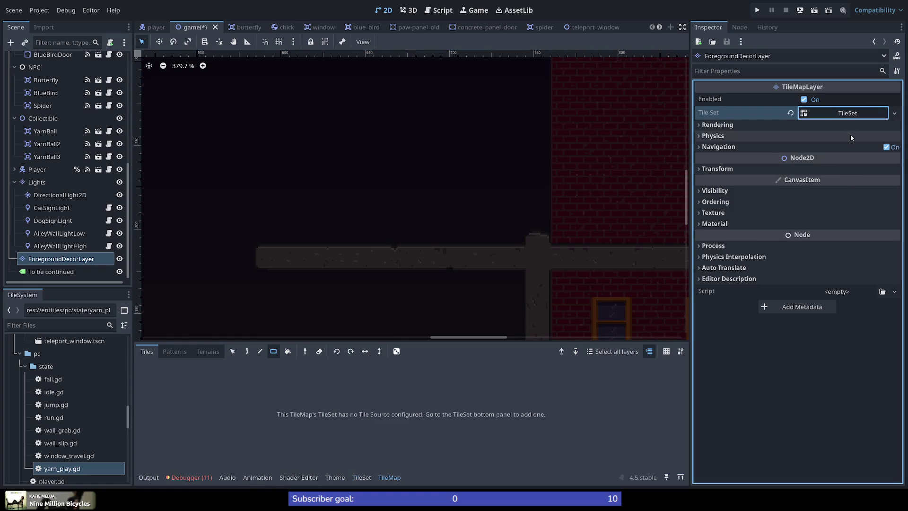
click(362, 477)
click(210, 462)
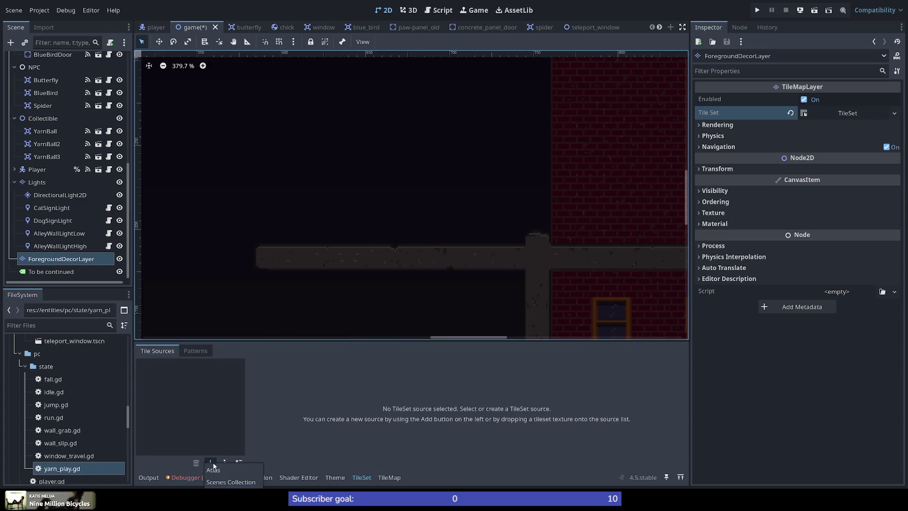
click(199, 423)
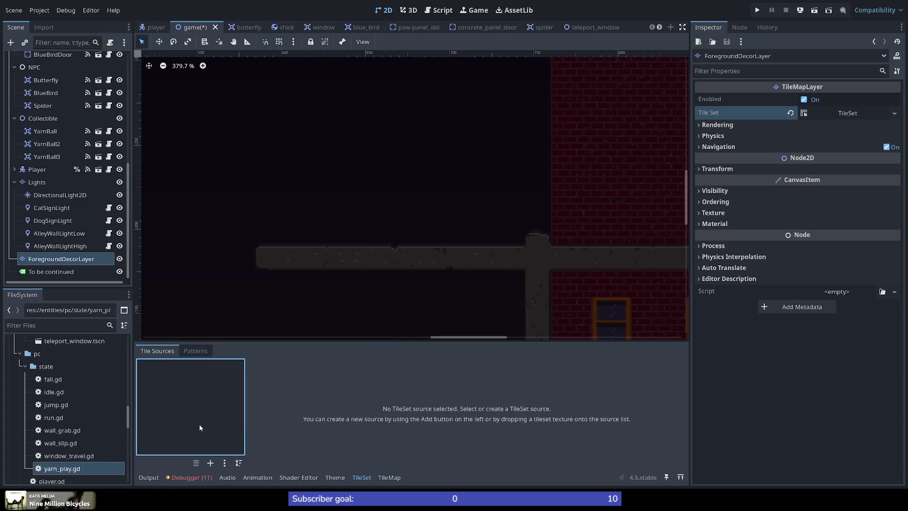
Add fence.png from the foreground folder as an atlas source and auto-create its fence tiles
scroll(68, 423, up, 10)
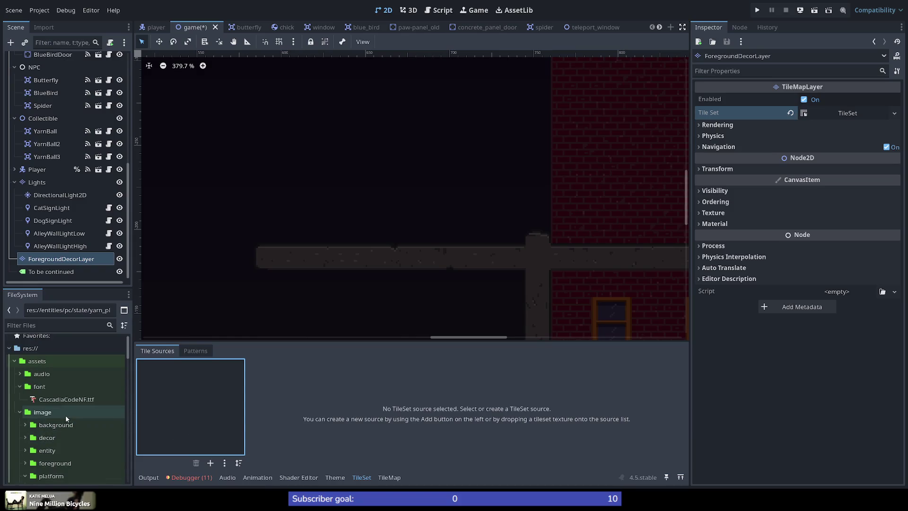
scroll(24, 419, down, 1)
scroll(24, 419, down, 3)
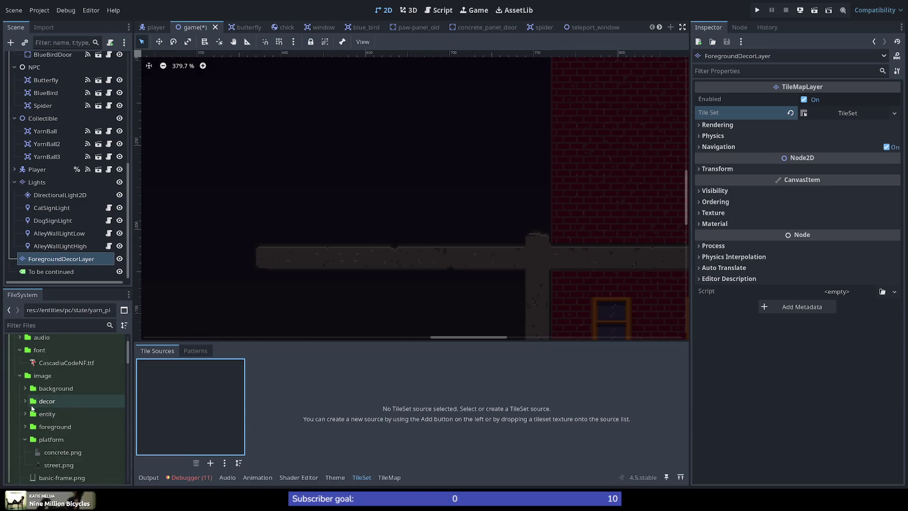
click(25, 389)
drag(40, 402, 175, 380)
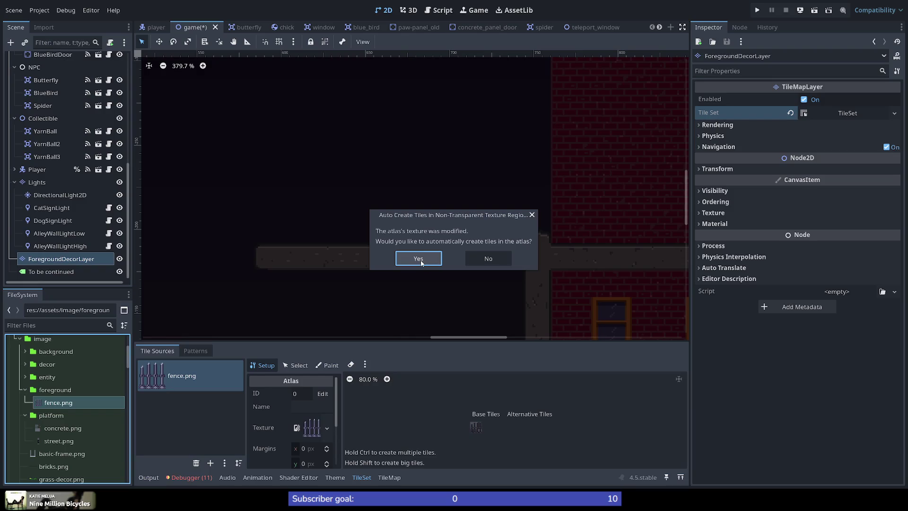
click(422, 261)
scroll(539, 425, up, 7)
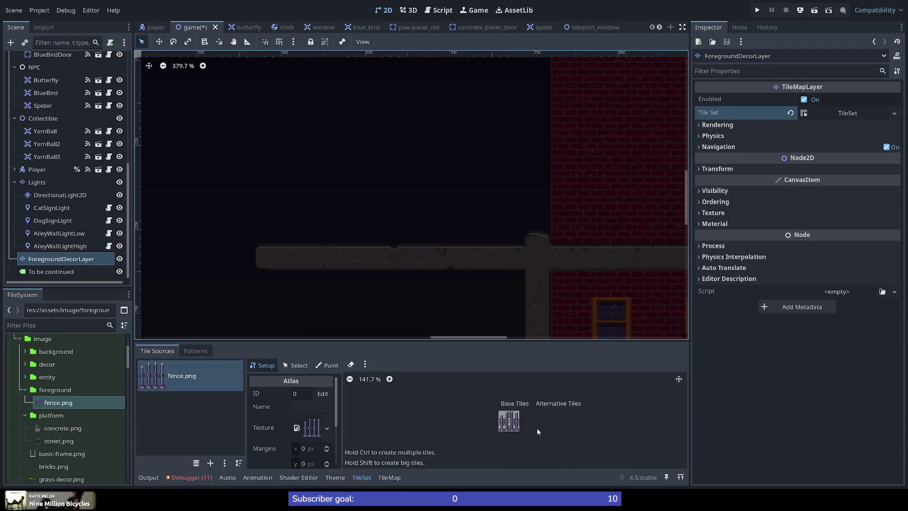
scroll(558, 381, up, 3)
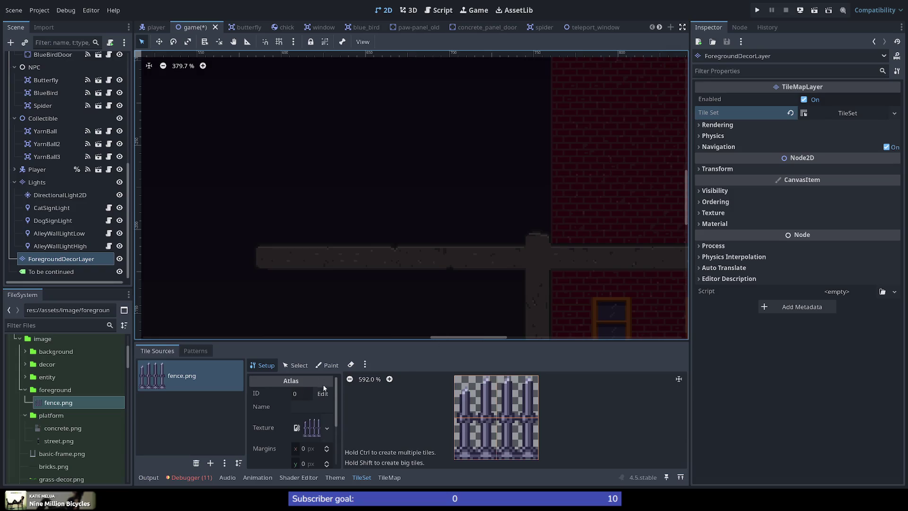
click(389, 477)
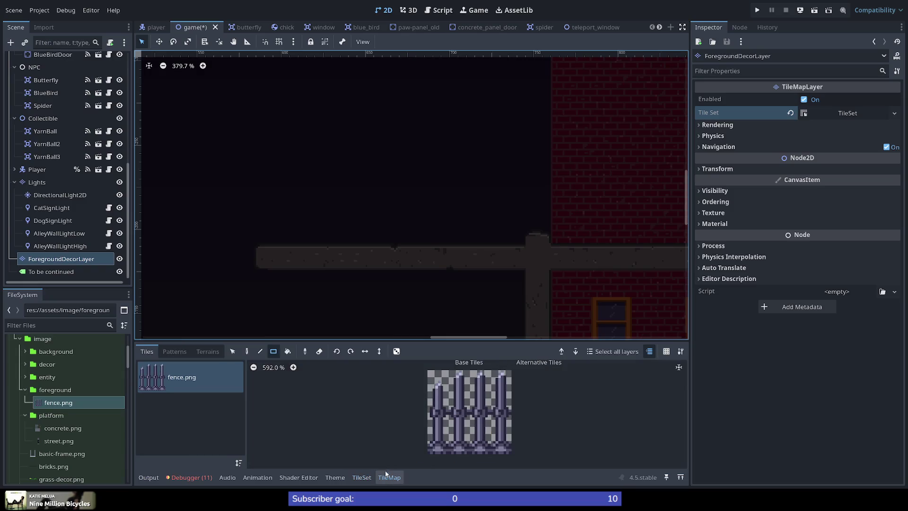
Paint a continuous fence row from the four fence tiles along the concrete ledge top
click(446, 433)
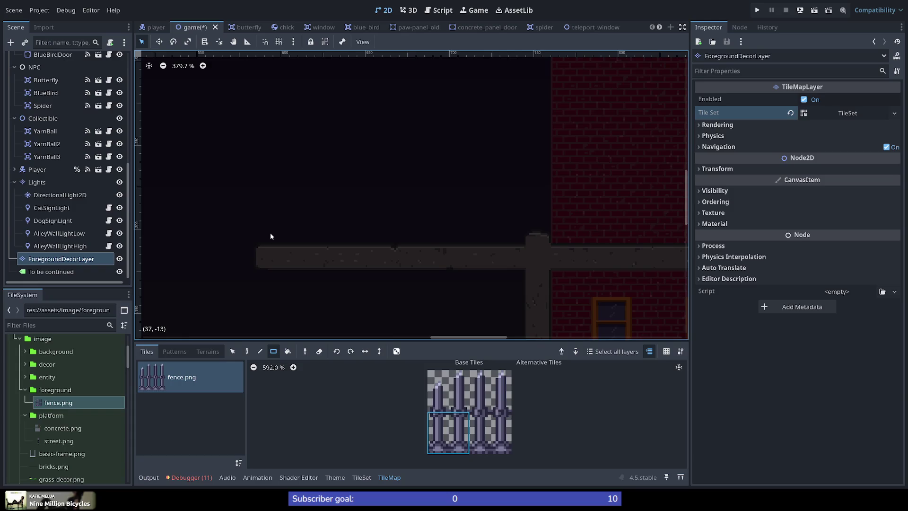
click(246, 351)
click(451, 386)
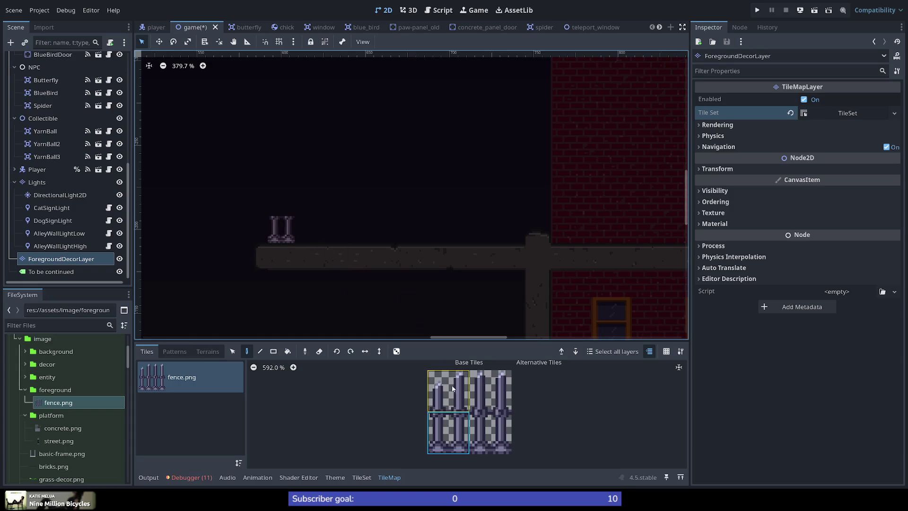
click(488, 397)
click(305, 203)
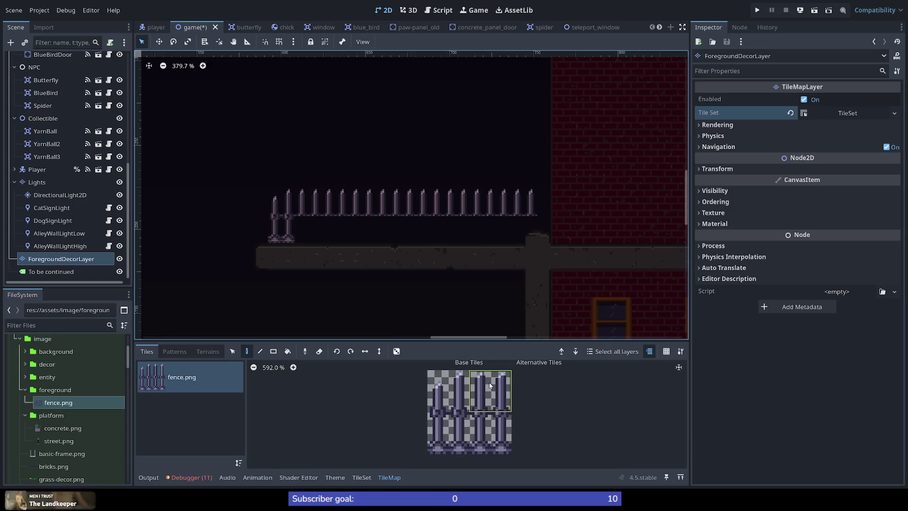
click(490, 433)
drag(308, 228, 462, 230)
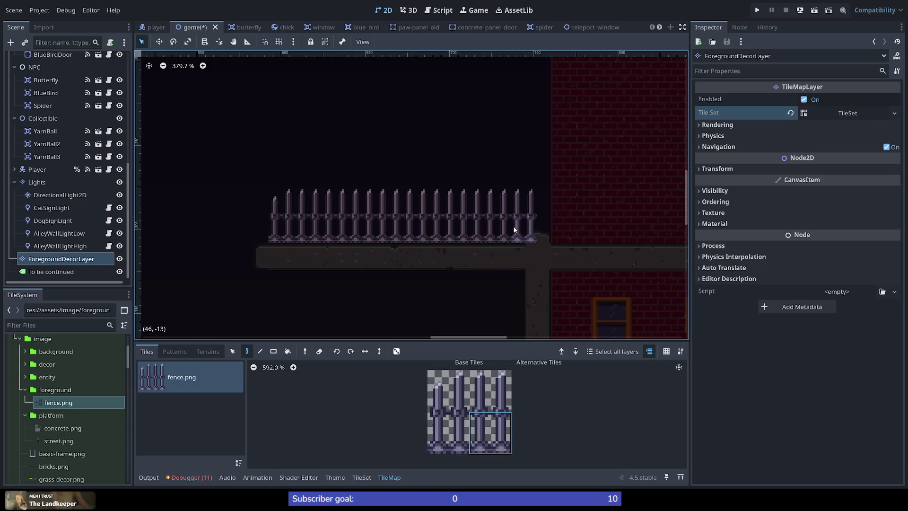
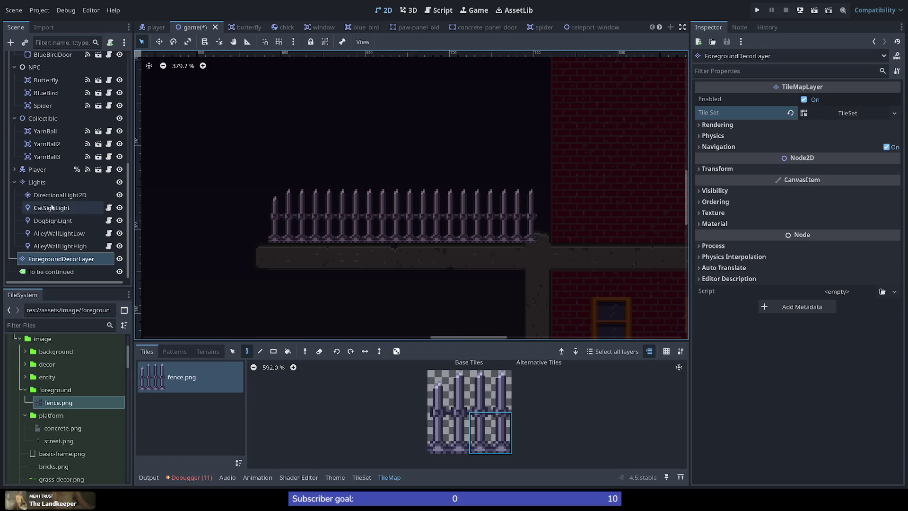
On PlatformLayer, erase the Concrete terrain bump above the fenced T-shaped platform to flatten the ledge
scroll(49, 182, up, 5)
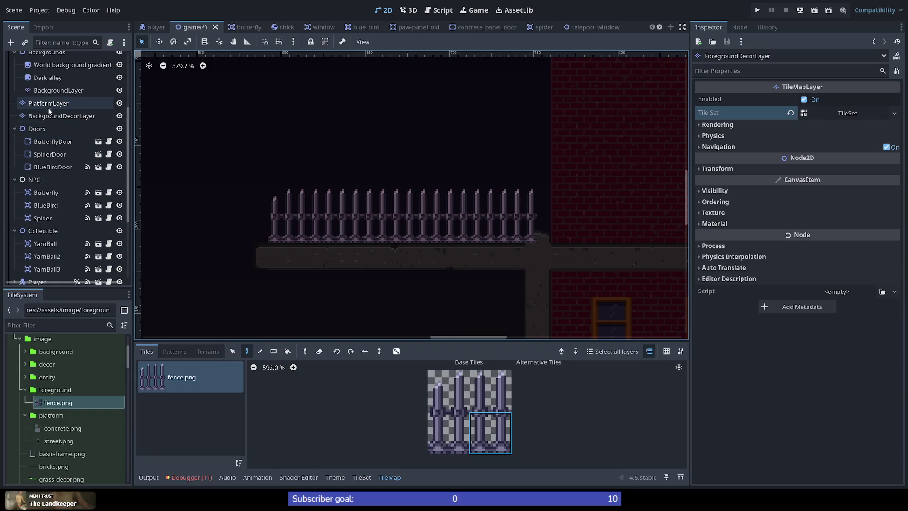
click(49, 104)
scroll(579, 234, up, 4)
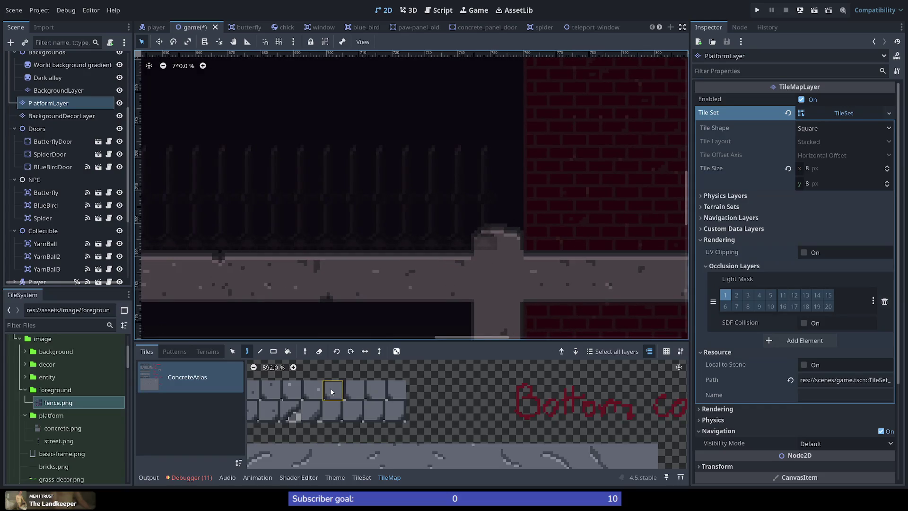
click(207, 351)
click(187, 381)
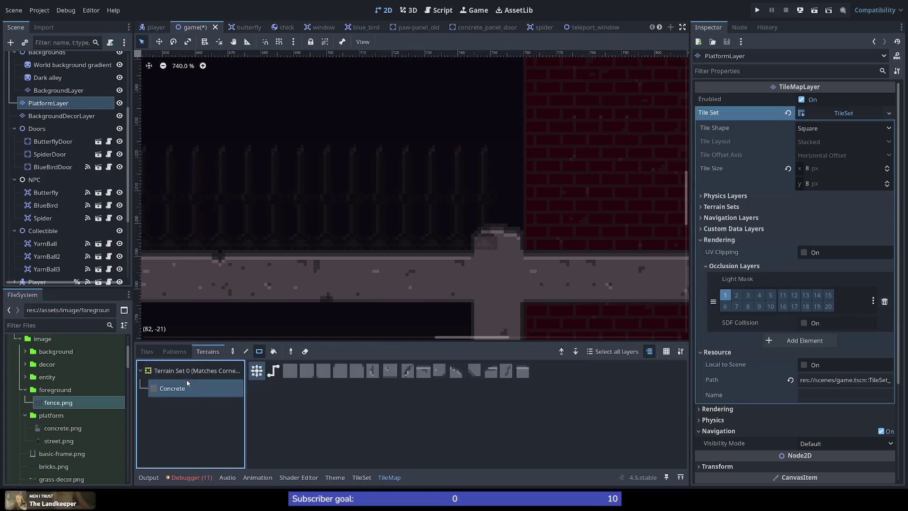
right_click(501, 240)
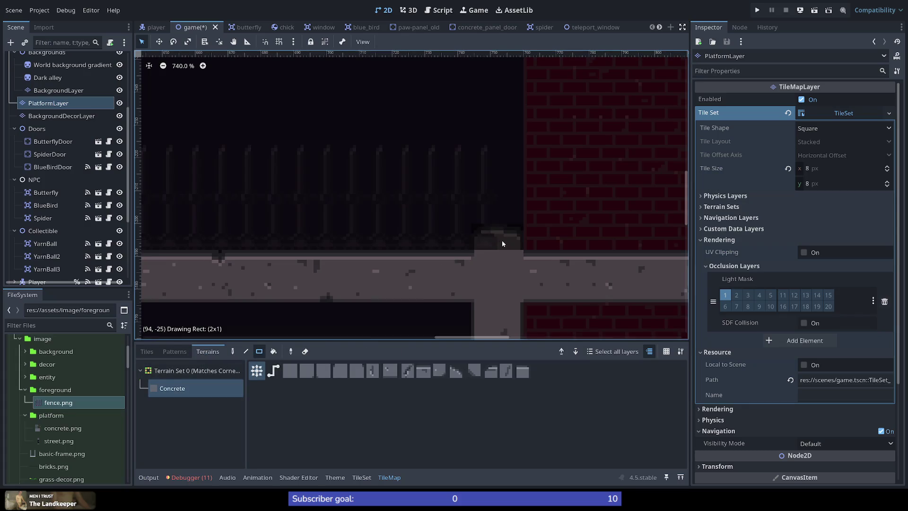
scroll(521, 247, down, 5)
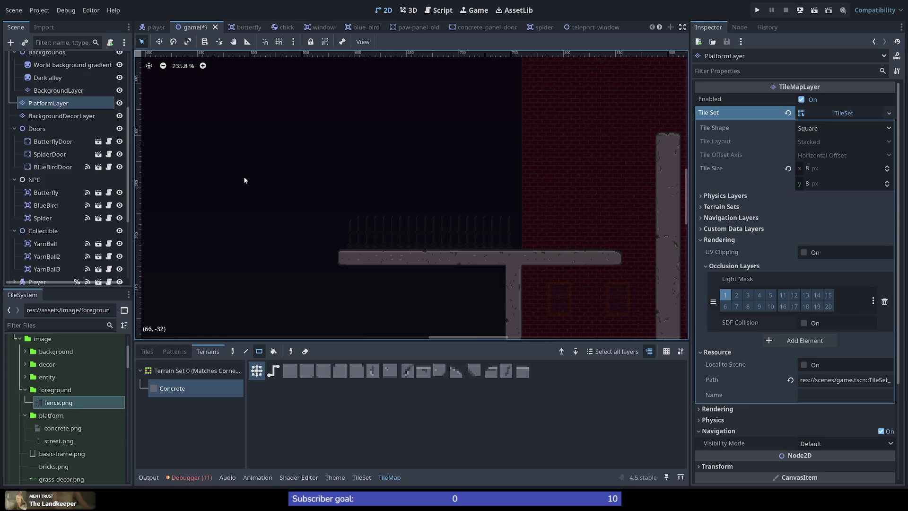
On BackgroundLayer, paint a tall dark concrete column beside the red brick wall up to its top
click(60, 121)
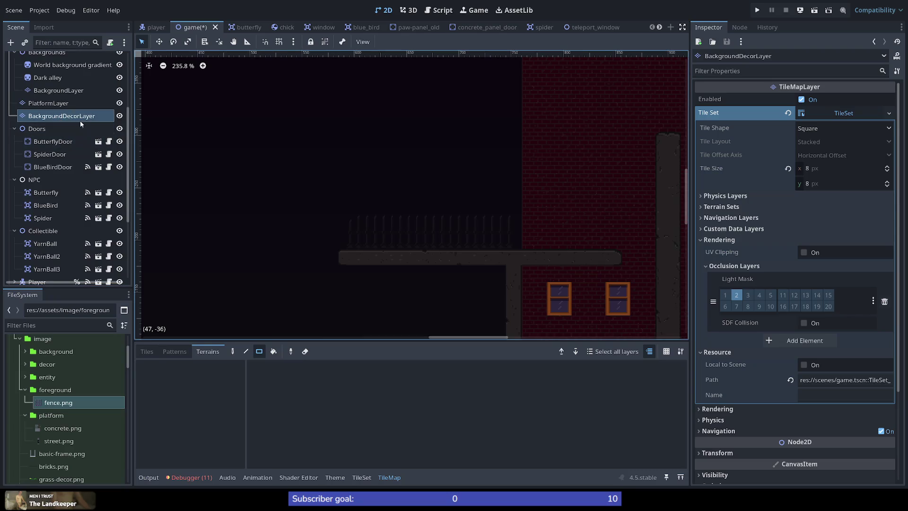
click(71, 92)
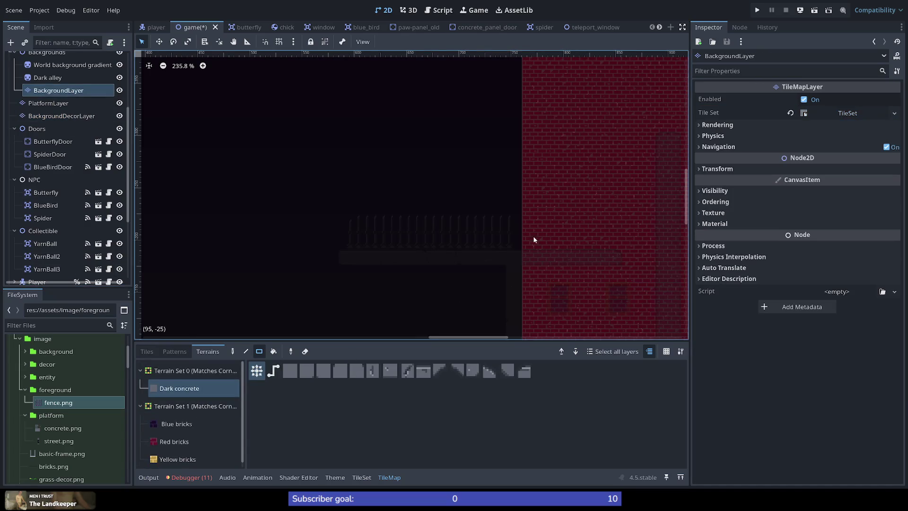
scroll(561, 215, up, 2)
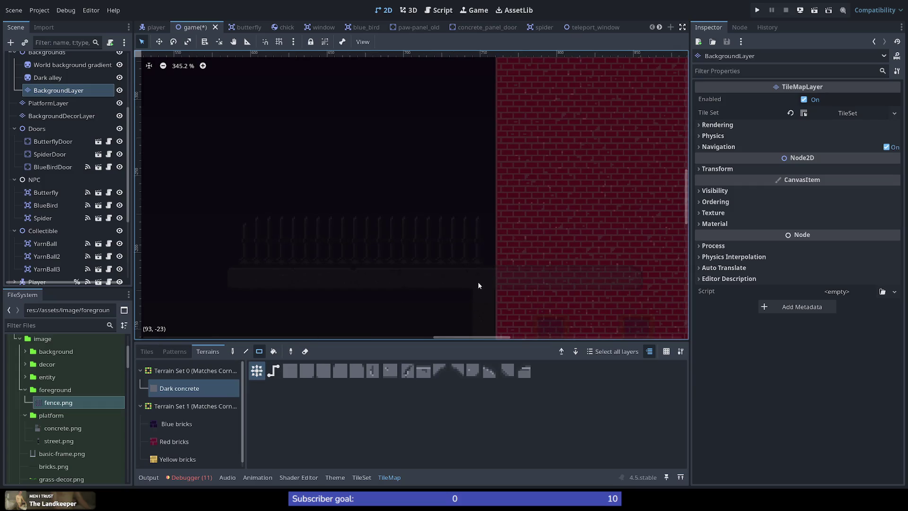
drag(477, 282, 490, 64)
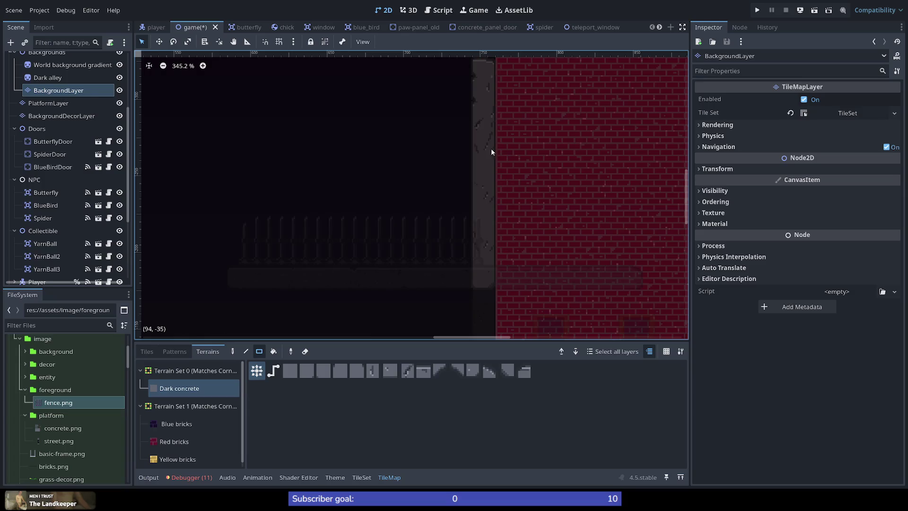
scroll(492, 155, down, 6)
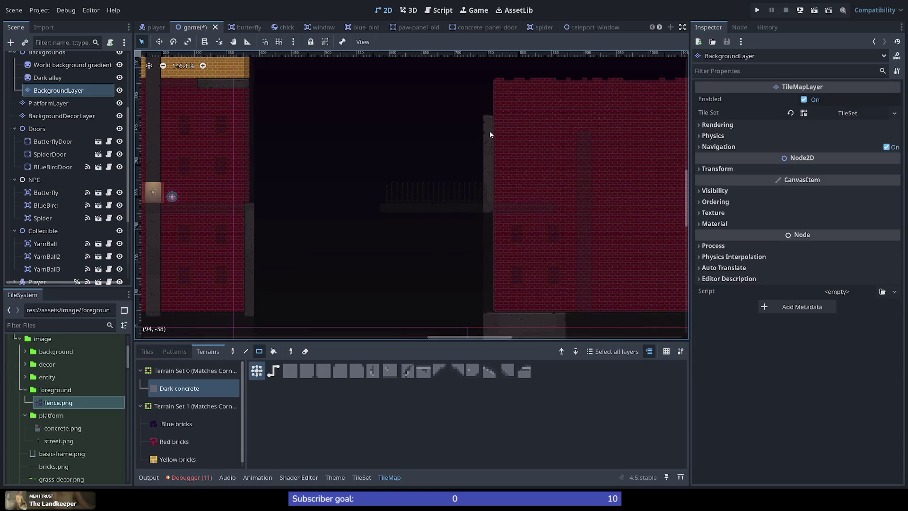
scroll(511, 80, up, 6)
mouse_move(451, 88)
mouse_down()
mouse_move(470, 125)
mouse_move(467, 175)
mouse_up()
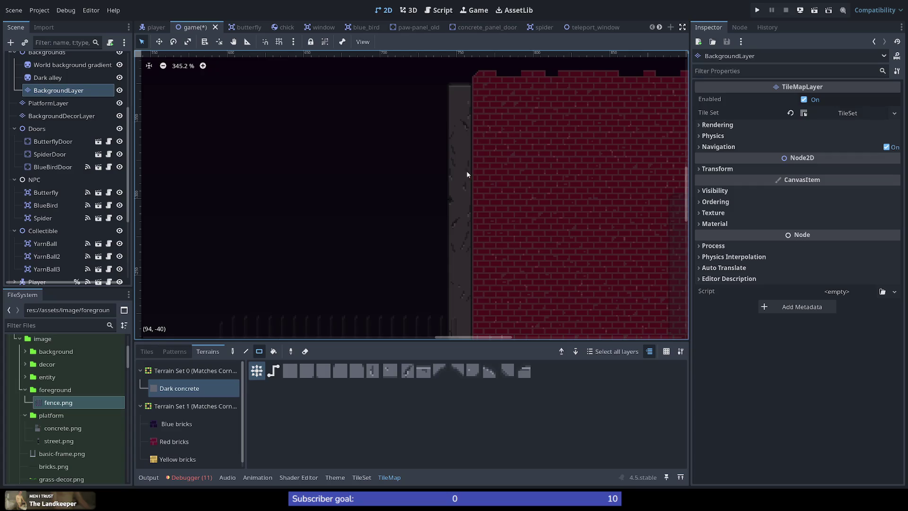
scroll(472, 272, down, 4)
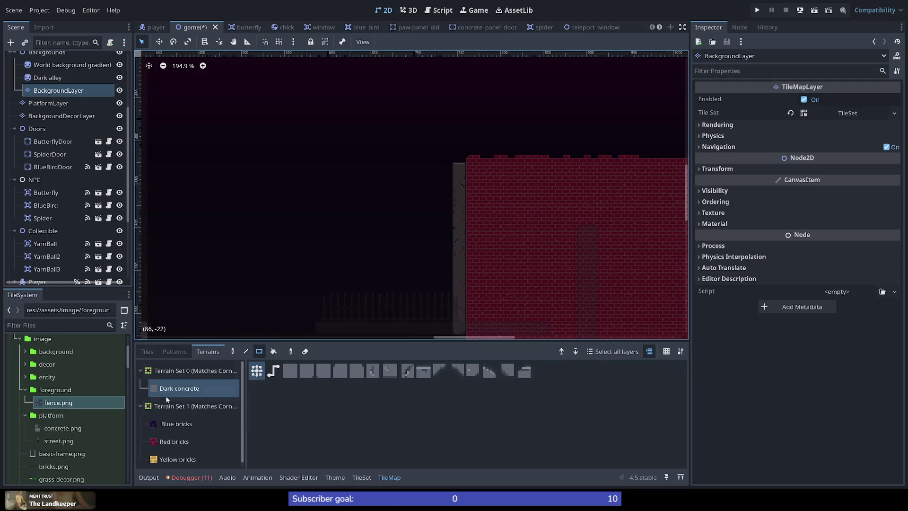
On PlatformLayer, paint solid Concrete tiles down the column, then launch the game
click(48, 103)
drag(456, 166, 464, 258)
click(757, 10)
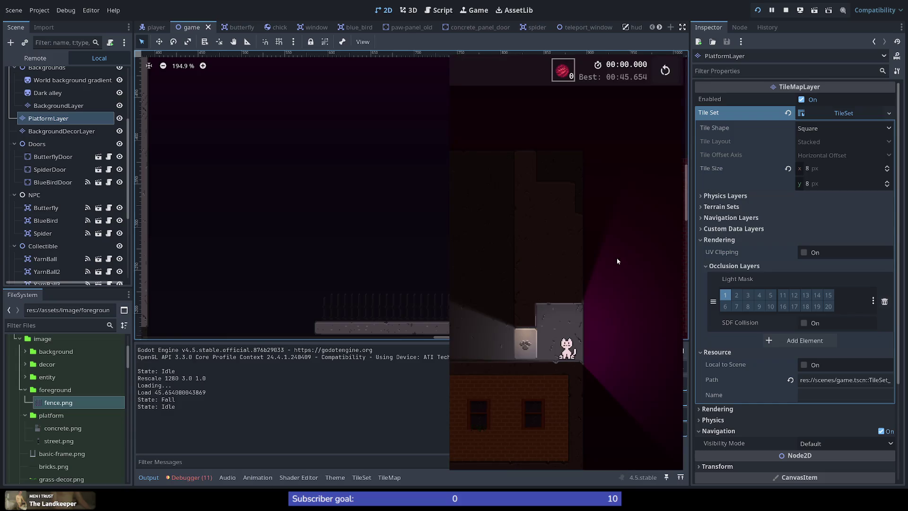
Run the cat right, wall-jump up the building and triple-jump onto the next ledge
key(Right)
key(space)
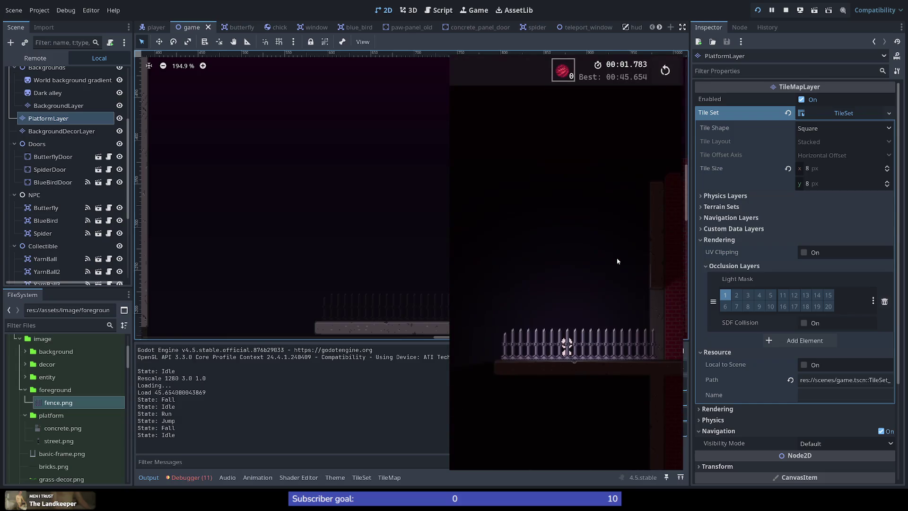
key(Right)
key(space)
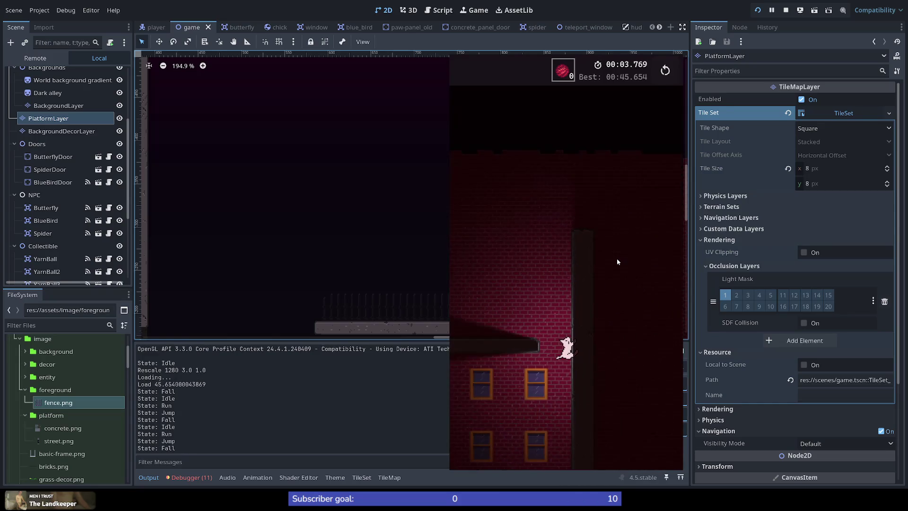
key(Left)
key(space)
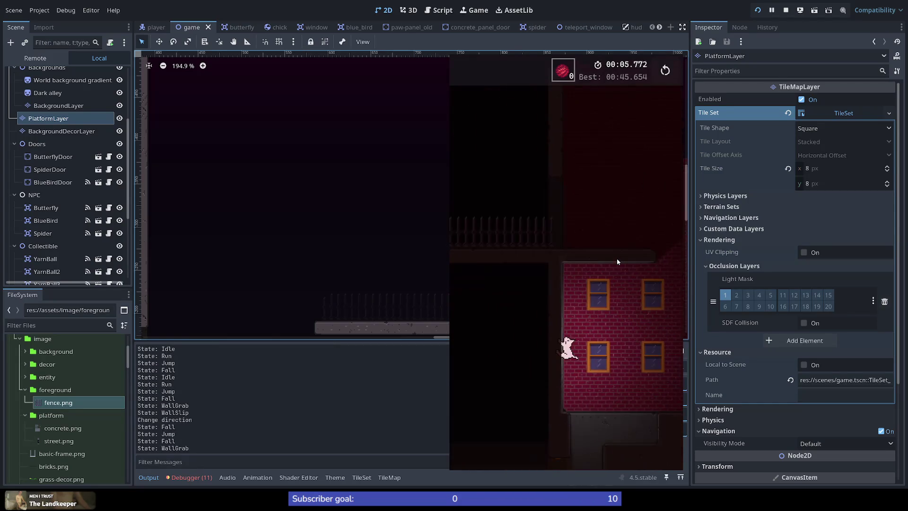
key(space)
key(space)
key(space)
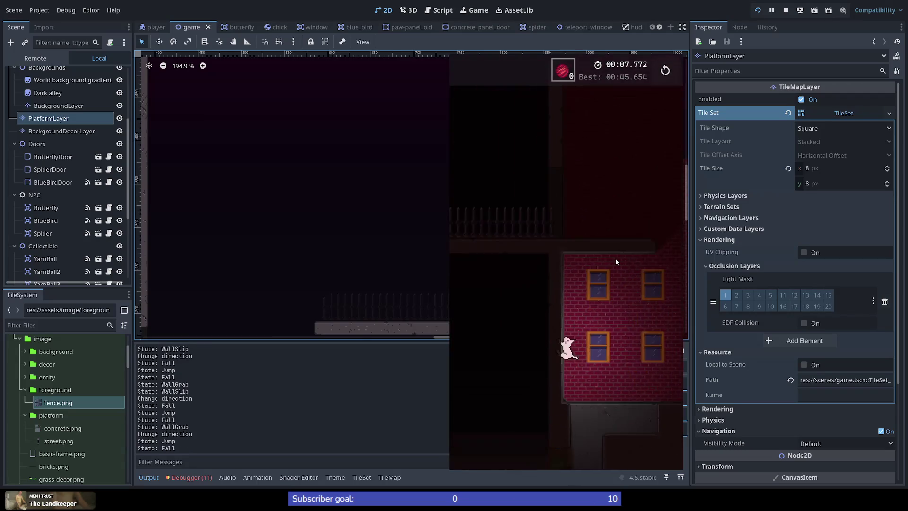
key(space)
key(space)
key(space)
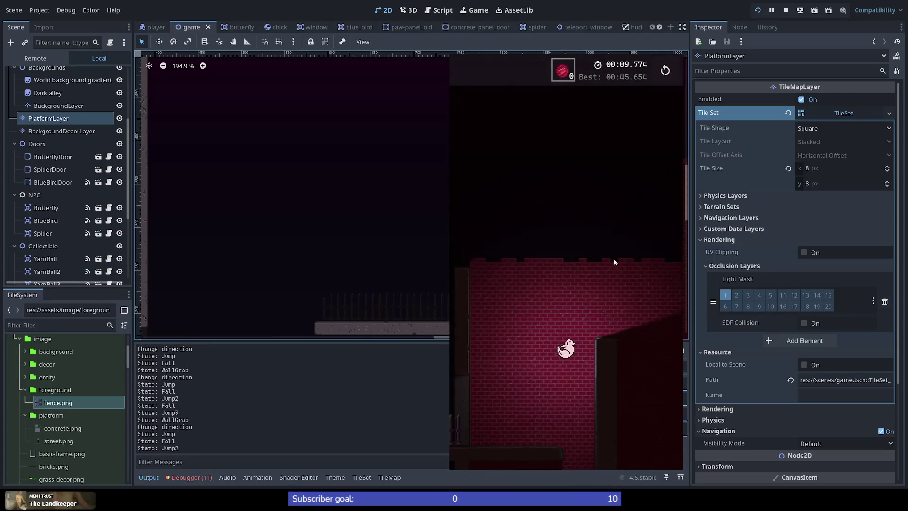
key(space)
key(Left)
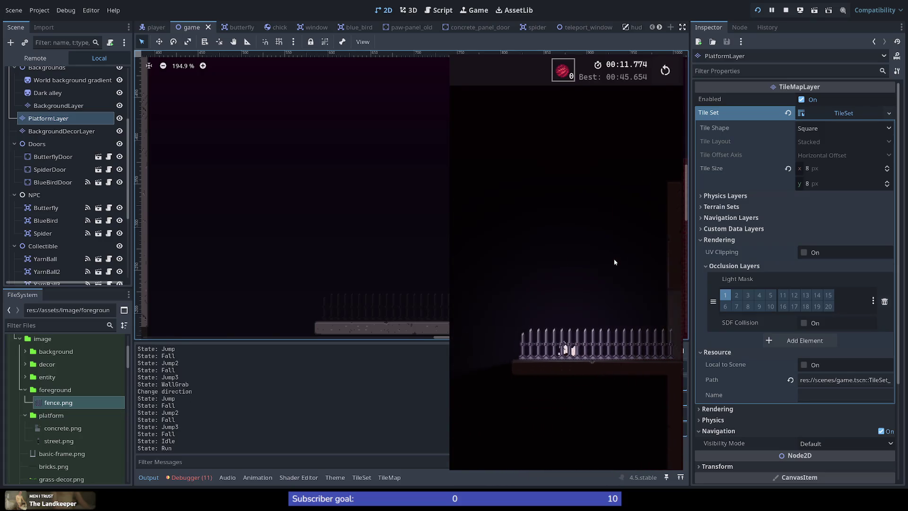
key(space)
key(space)
key(space)
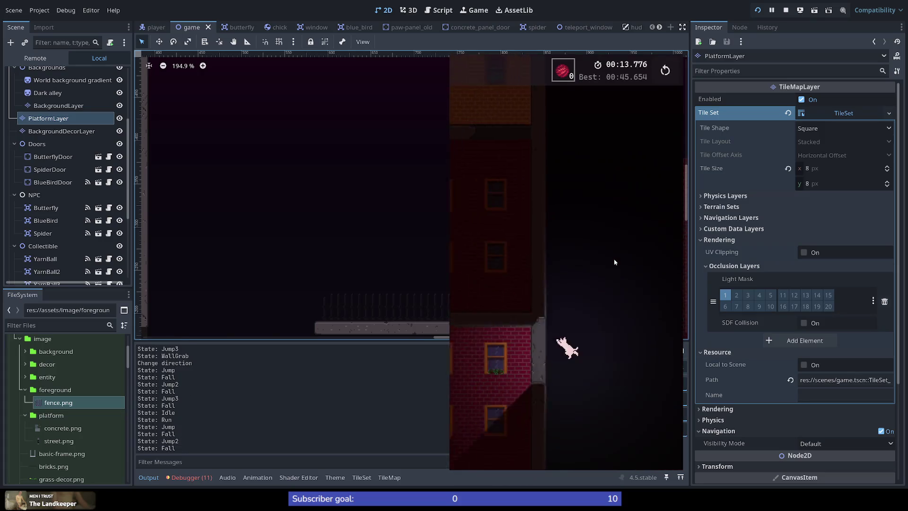
Chain more wall-jumps and triple-jumps up the new column, then stop the game with F8
key(Right)
key(space)
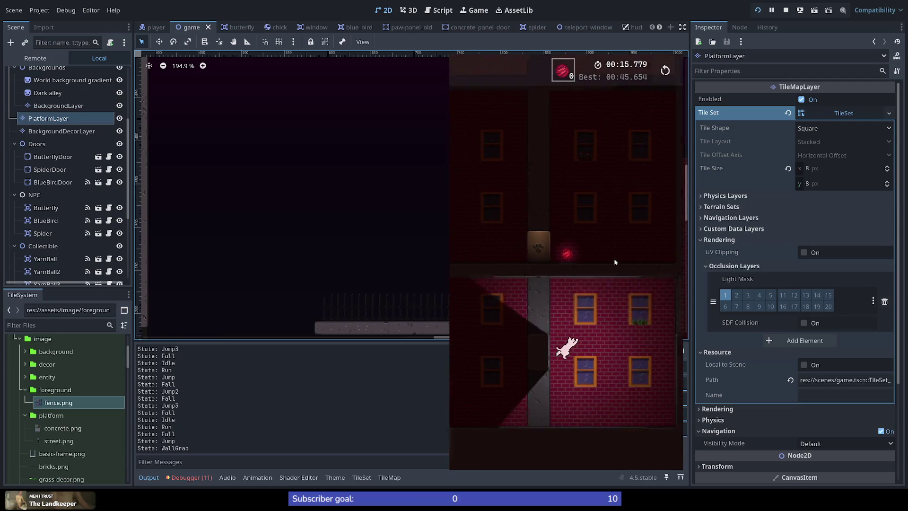
key(space)
key(space)
key(space)
key(space)
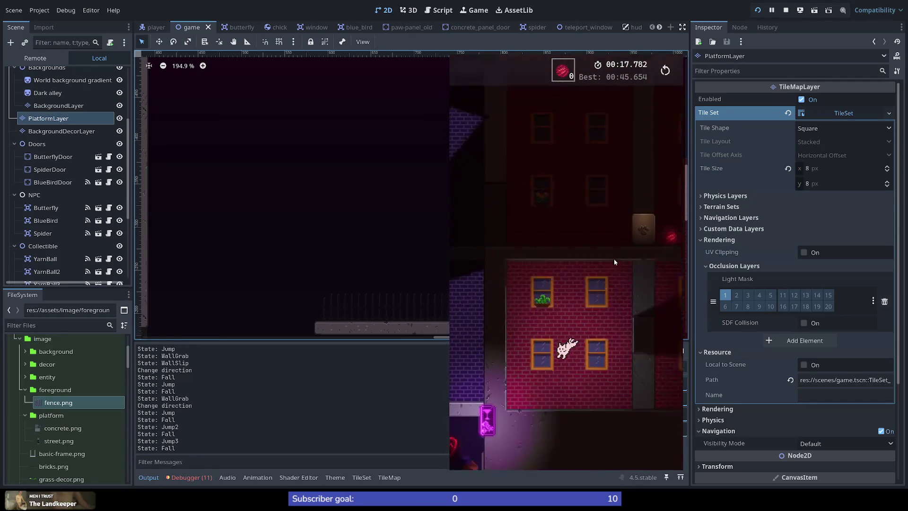
key(Left)
key(space)
key(space)
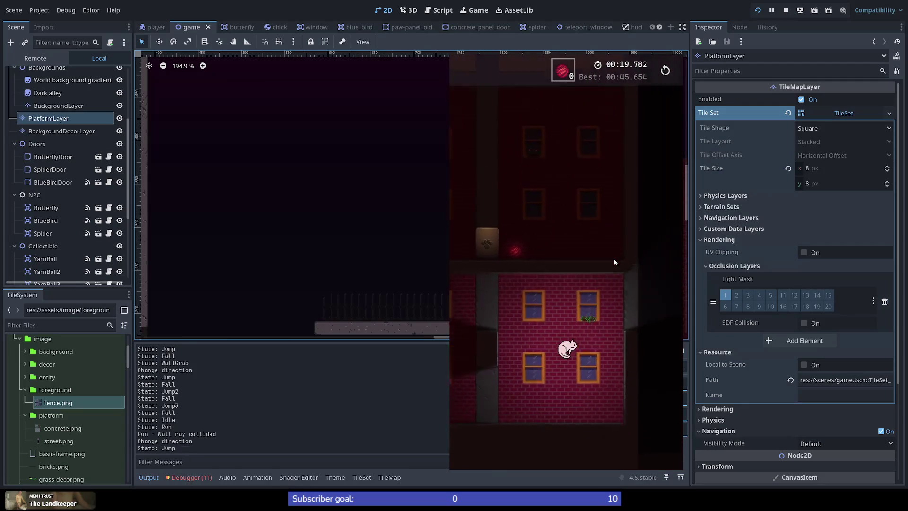
key(space)
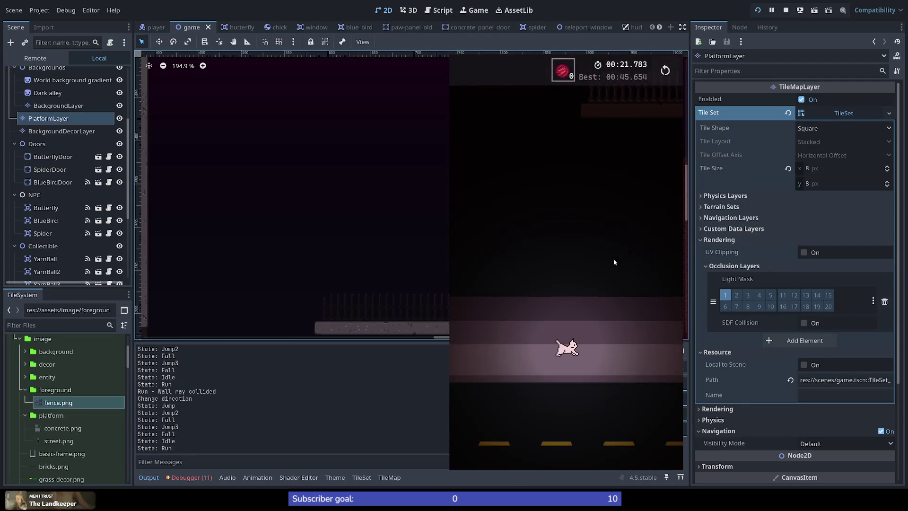
key(space)
key(space)
key(space)
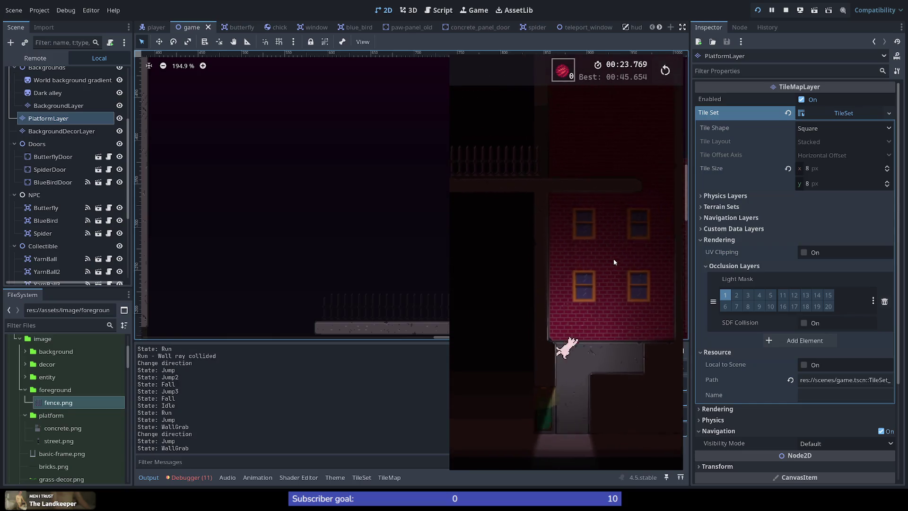
key(space)
key(space)
key(space)
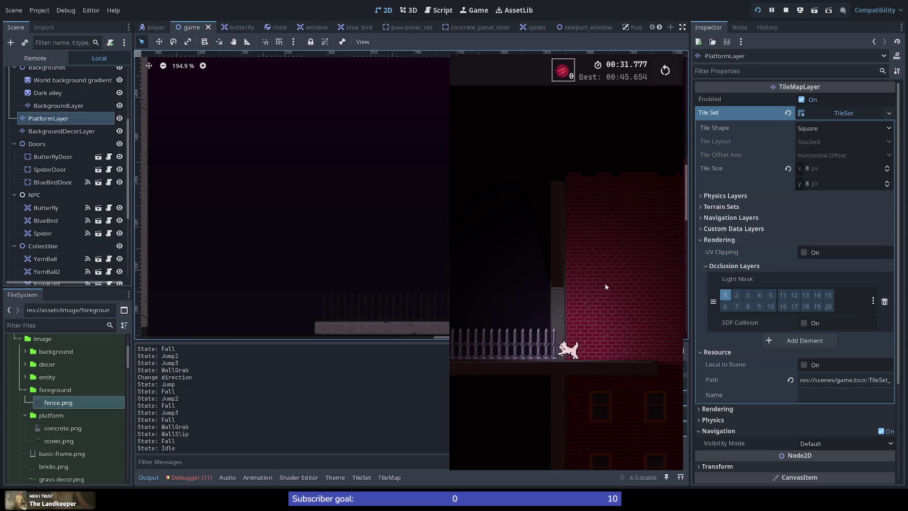
key(Left)
key(space)
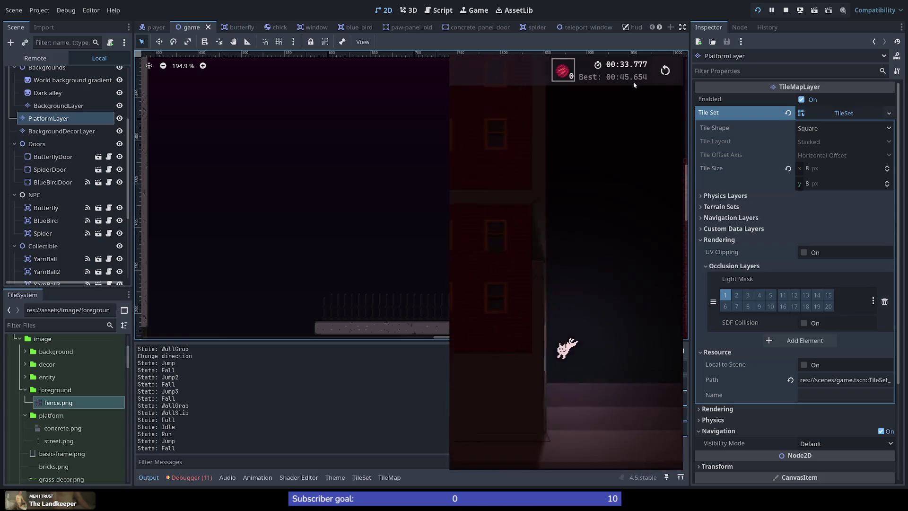
key(F8)
scroll(371, 295, down, 5)
scroll(375, 323, up, 10)
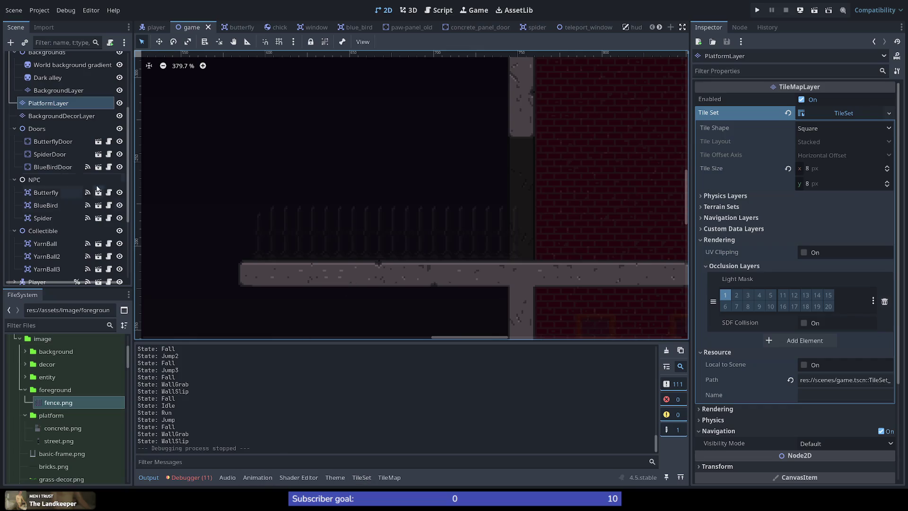
On PlatformLayer, rectangle-erase the left end of the concrete ledge below the alley fence
click(63, 105)
click(362, 477)
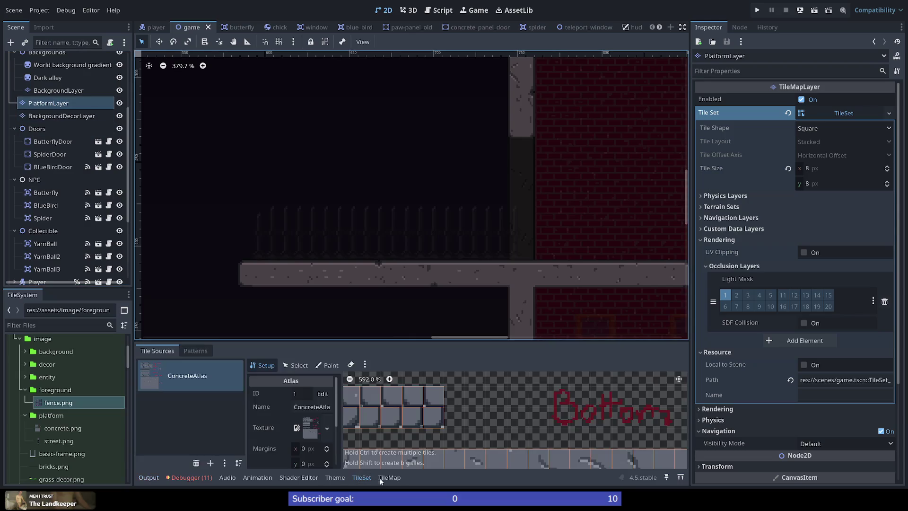
click(386, 478)
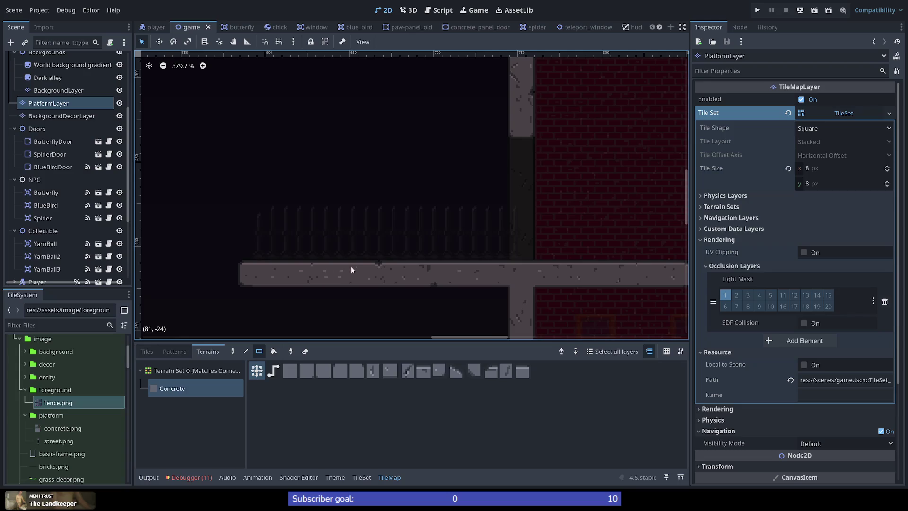
mouse_move(370, 265)
mouse_down()
mouse_move(253, 281)
mouse_move(304, 279)
mouse_up()
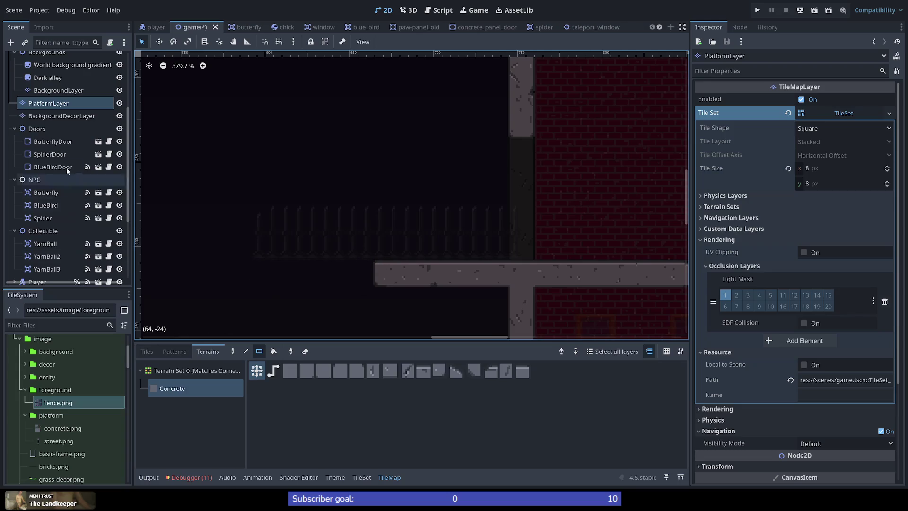
scroll(55, 199, down, 4)
click(53, 260)
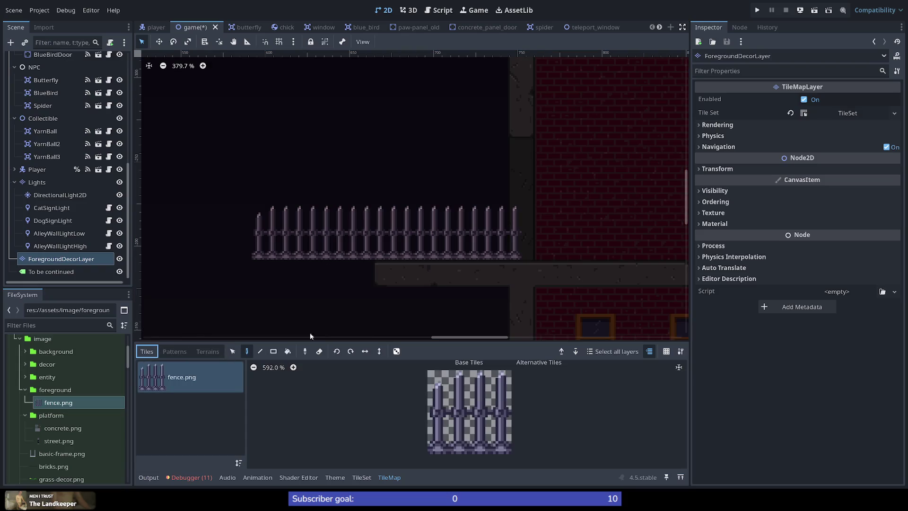
On ForegroundDecorLayer, cut the fence back to the ledge using the rectangle tool and bottom-left fence tile
click(272, 352)
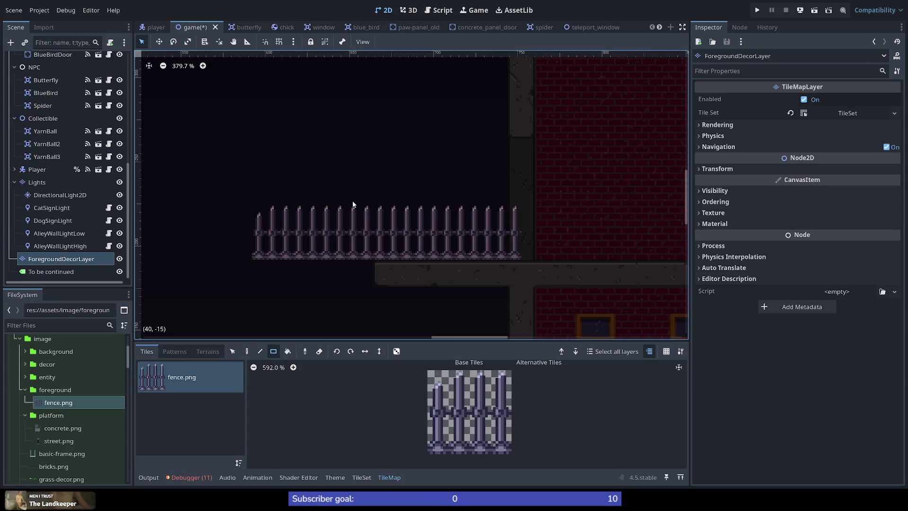
mouse_move(360, 199)
mouse_down()
mouse_move(288, 276)
mouse_move(245, 270)
mouse_up()
key(Escape)
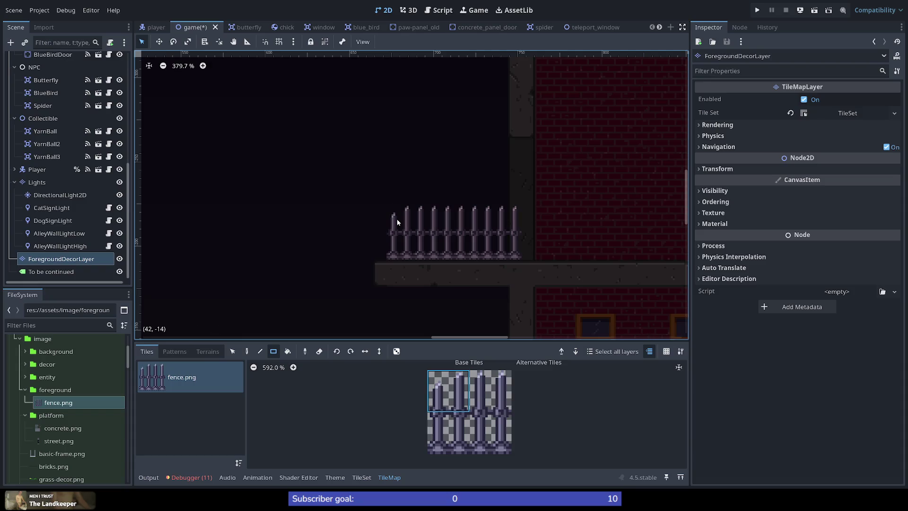
click(444, 431)
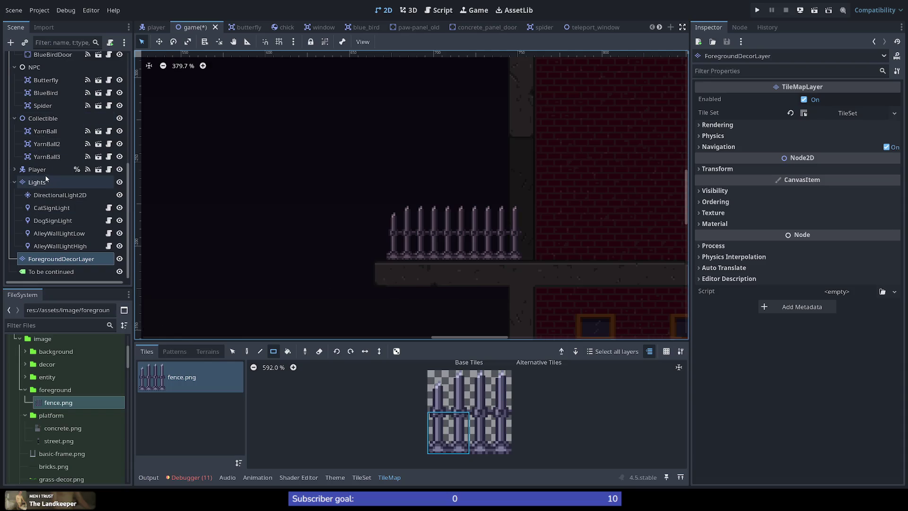
scroll(45, 116, up, 5)
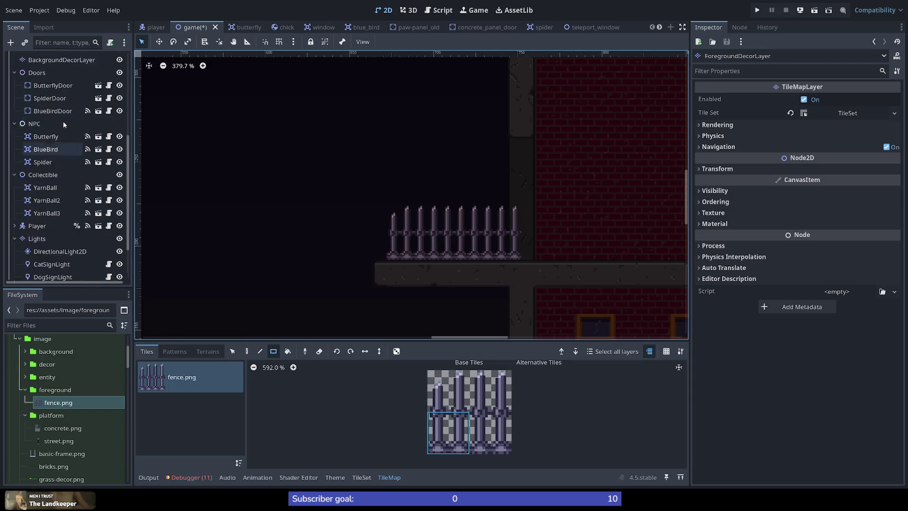
click(45, 104)
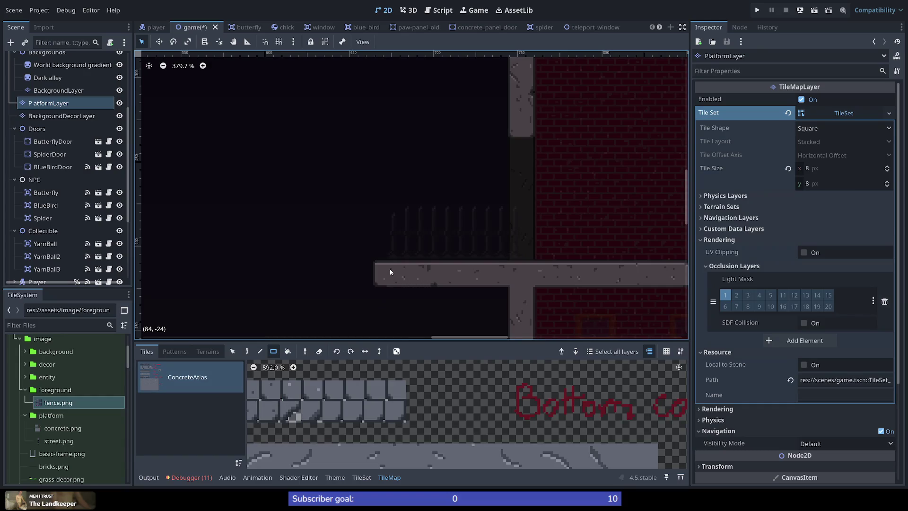
Repaint the ledge's left edge with Concrete terrain using the single-tile pencil tool
click(208, 352)
click(196, 390)
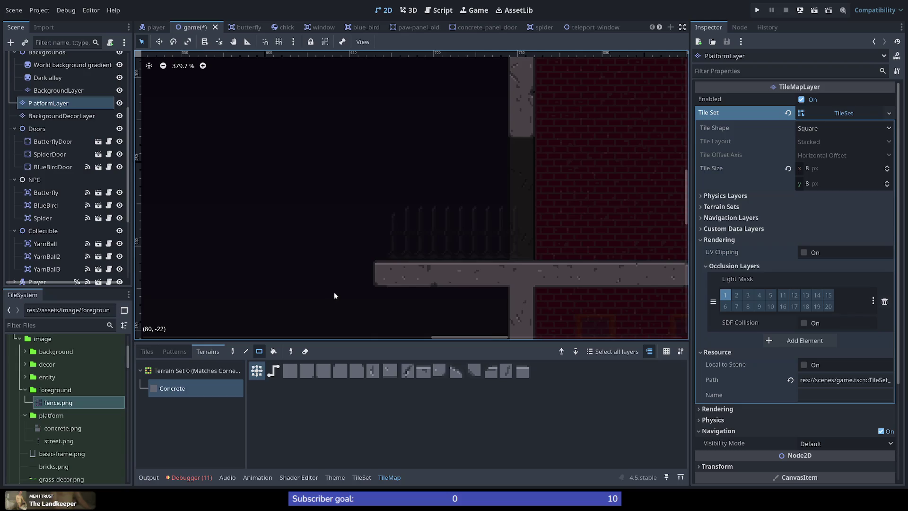
click(232, 351)
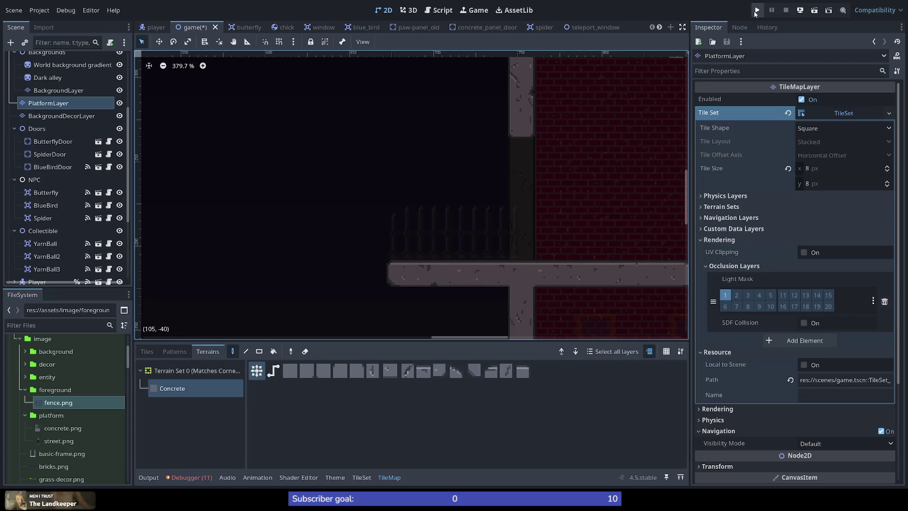
scroll(64, 99, up, 5)
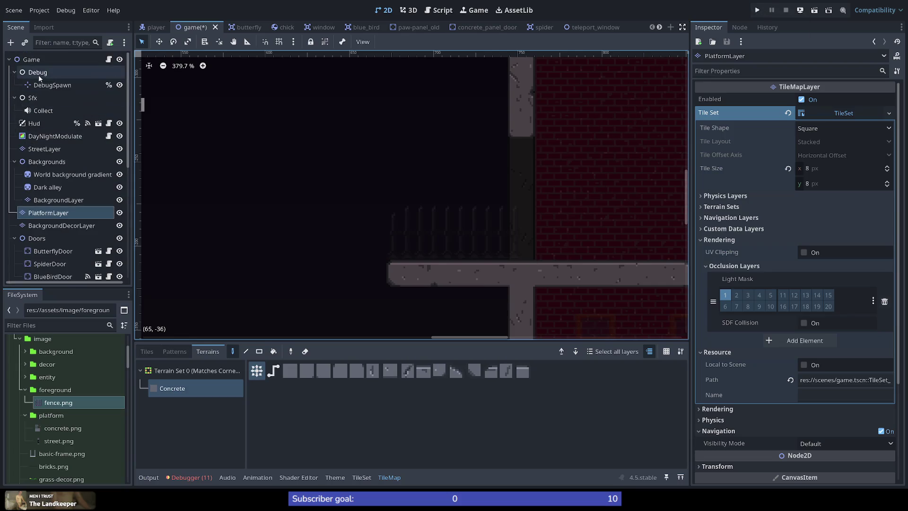
Move the DebugSpawn marker to the tall building's top-right corner, then save and run the game
click(29, 88)
double_click(29, 88)
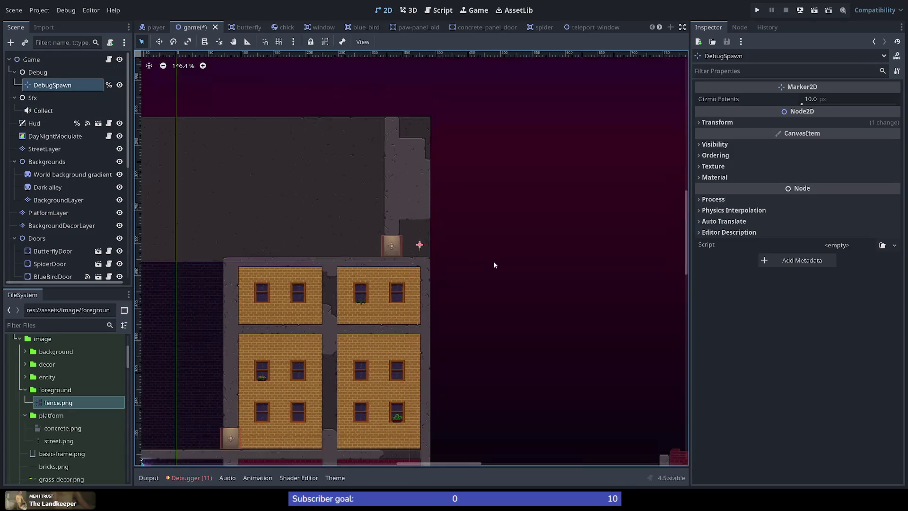
mouse_move(448, 252)
mouse_down()
mouse_move(567, 443)
mouse_move(522, 441)
mouse_up()
scroll(546, 439, down, 6)
scroll(550, 430, up, 2)
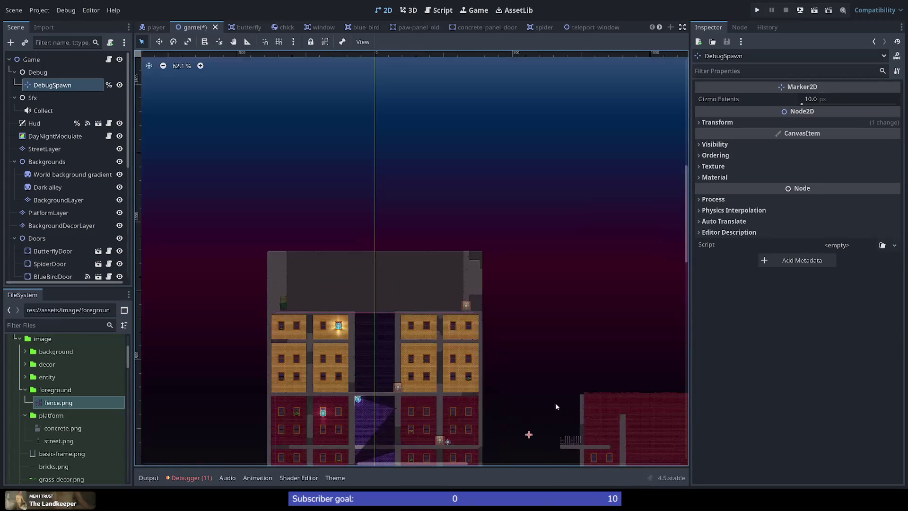
scroll(567, 323, down, 5)
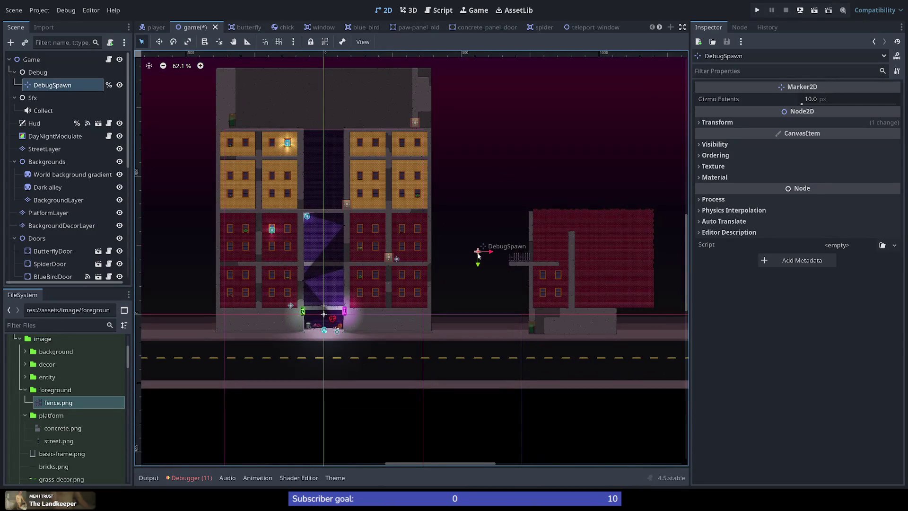
mouse_move(481, 259)
mouse_down()
mouse_move(439, 126)
mouse_move(428, 126)
mouse_up()
click(757, 10)
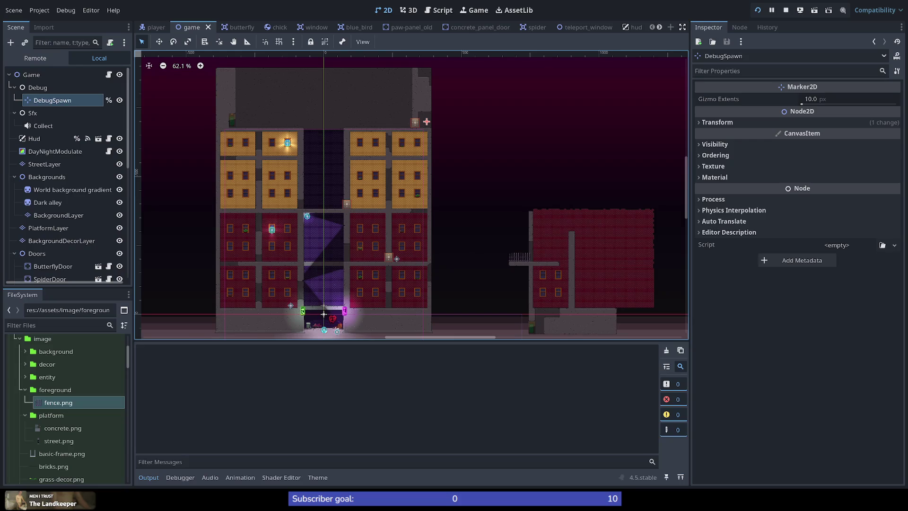
From the rooftop spawn, drop the cat to the fenced ledge and chain wall-jumps and triple-jumps
key(Right)
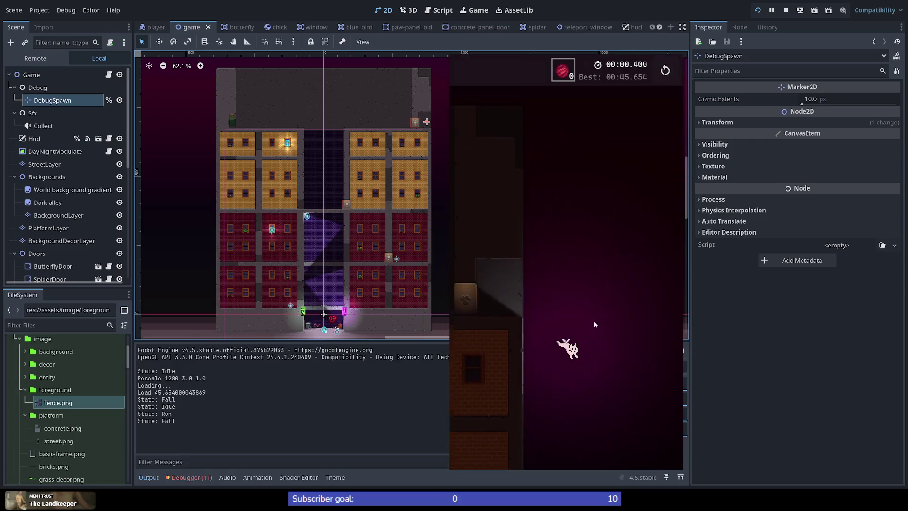
key(space)
key(Right)
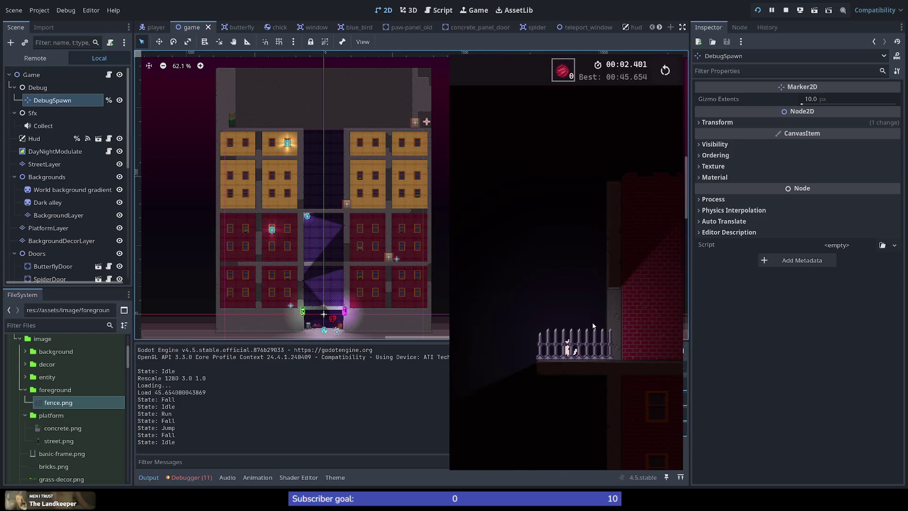
key(space)
key(space)
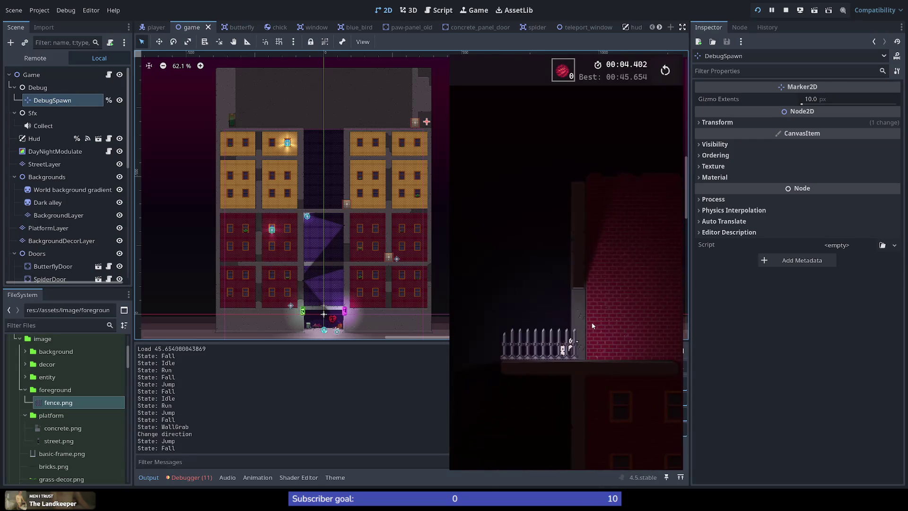
key(Left)
key(space)
key(space)
key(space)
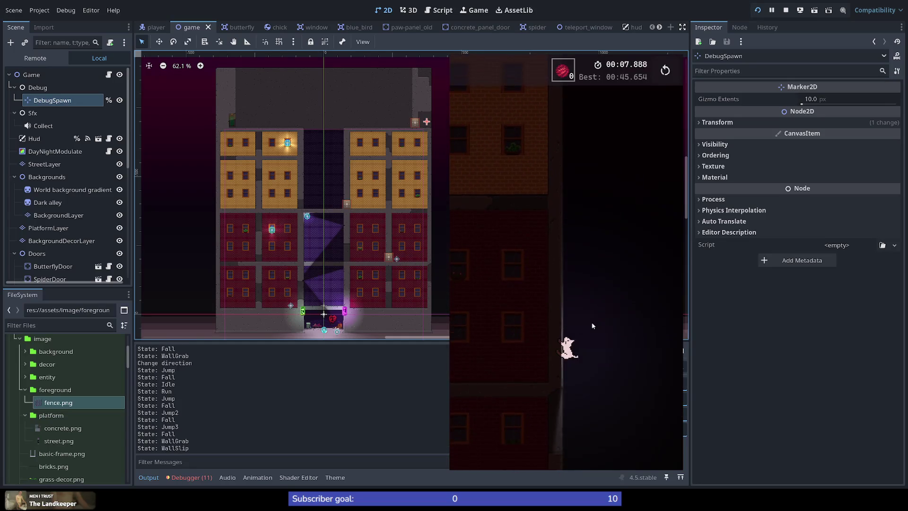
key(space)
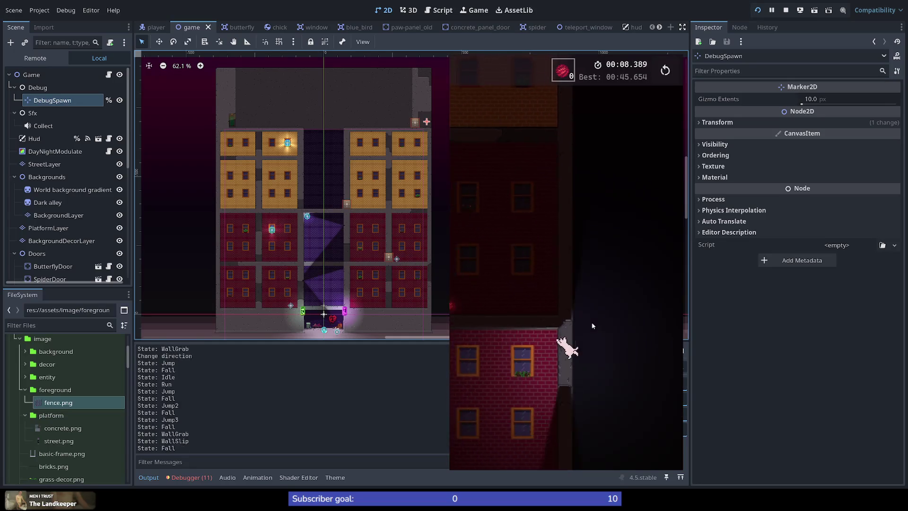
key(Right)
key(space)
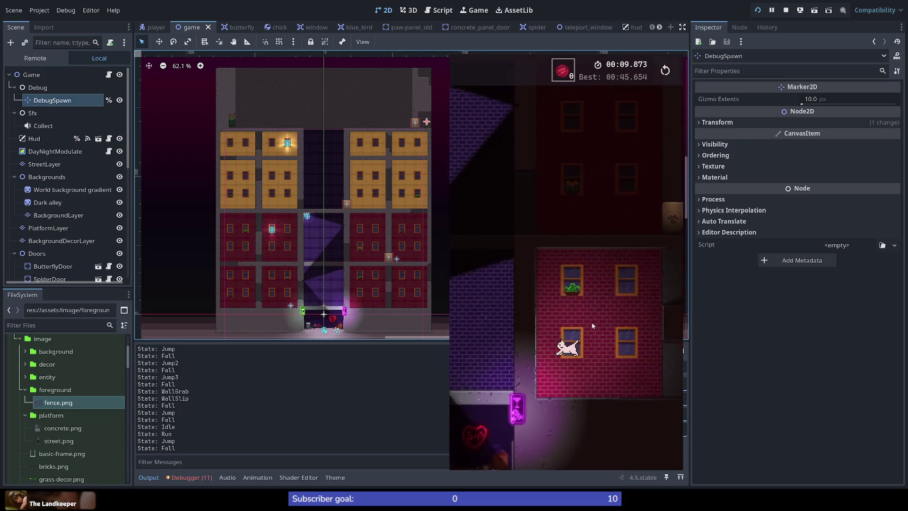
key(Left)
key(space)
key(space)
key(space)
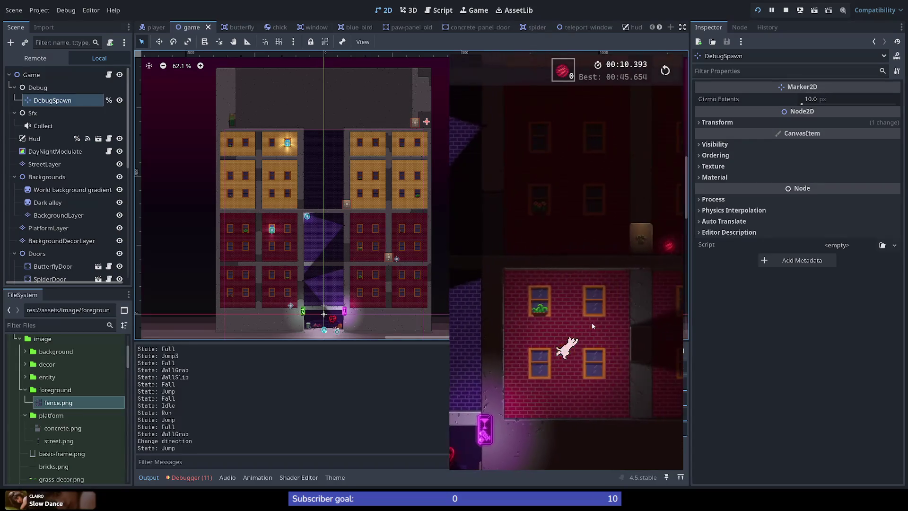
key(Right)
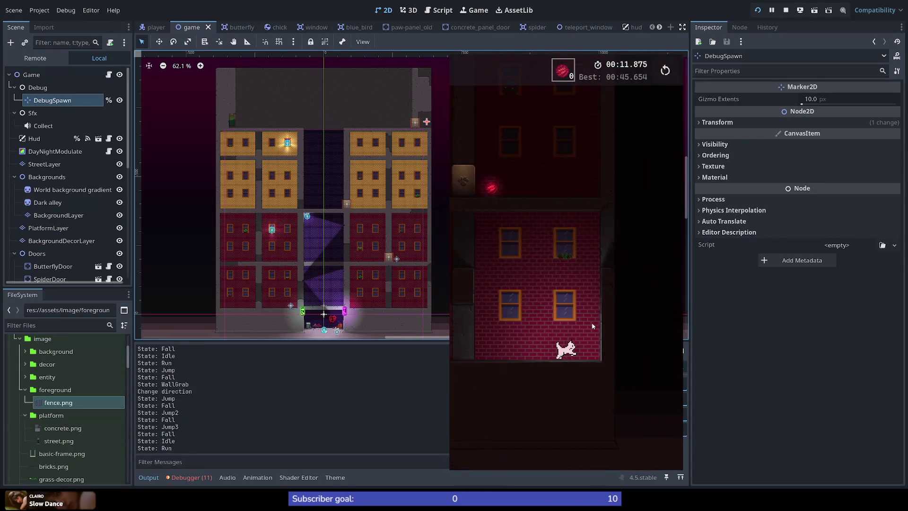
key(space)
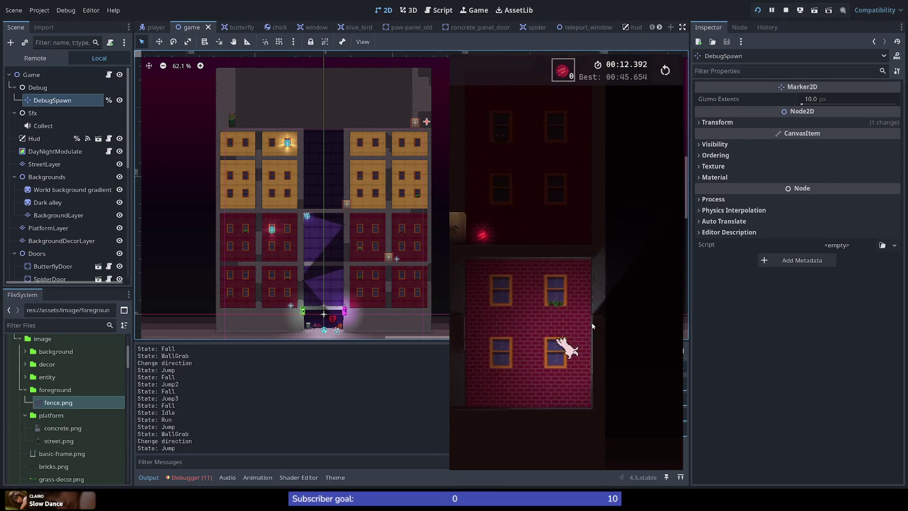
key(Left)
key(space)
key(space)
key(Right)
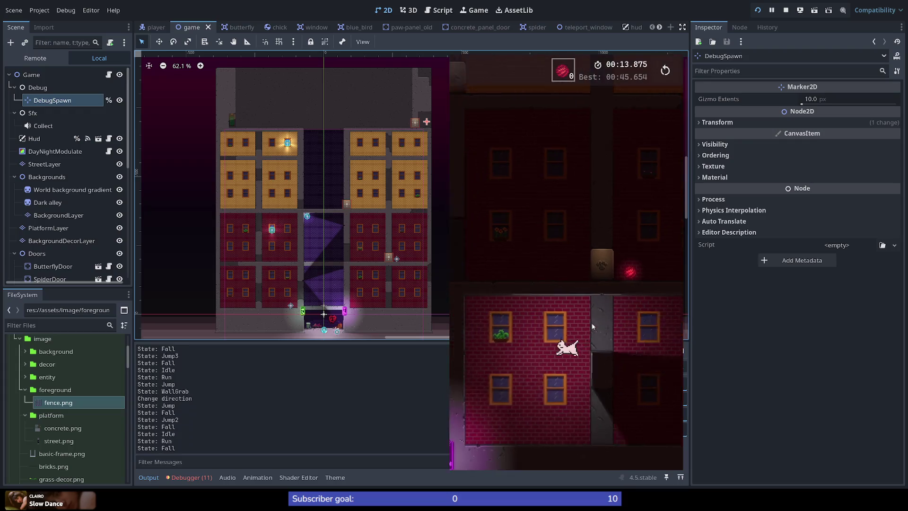
key(Right)
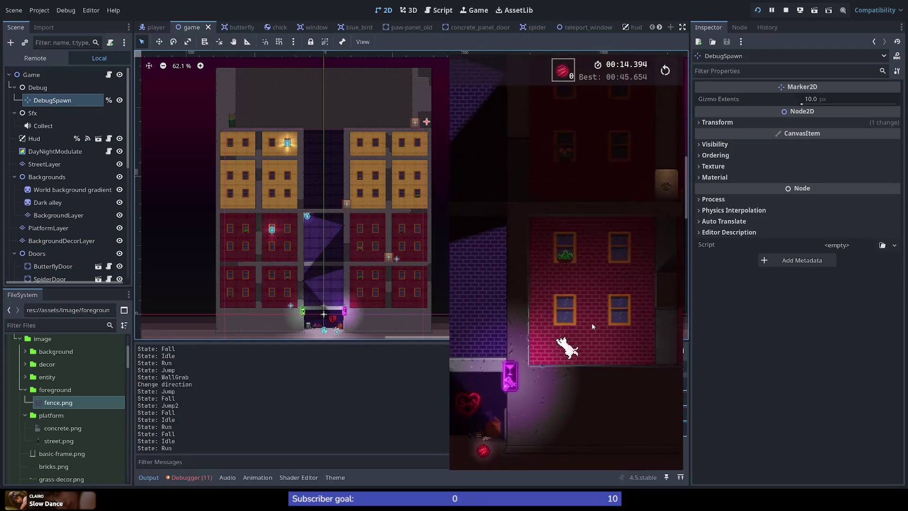
key(space)
key(Left)
key(space)
key(space)
key(space)
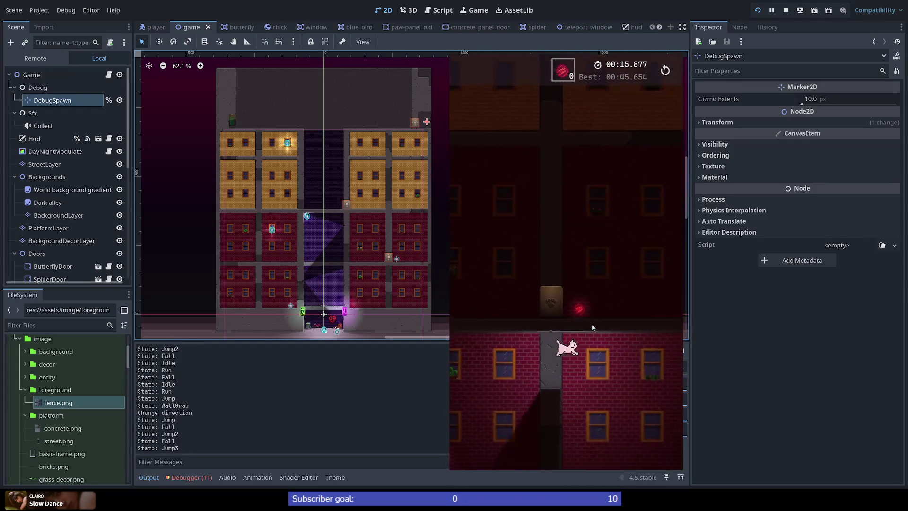
Climb the alley gap with repeated wall-jumps and double/triple-jumps, then drop to the street
key(Right)
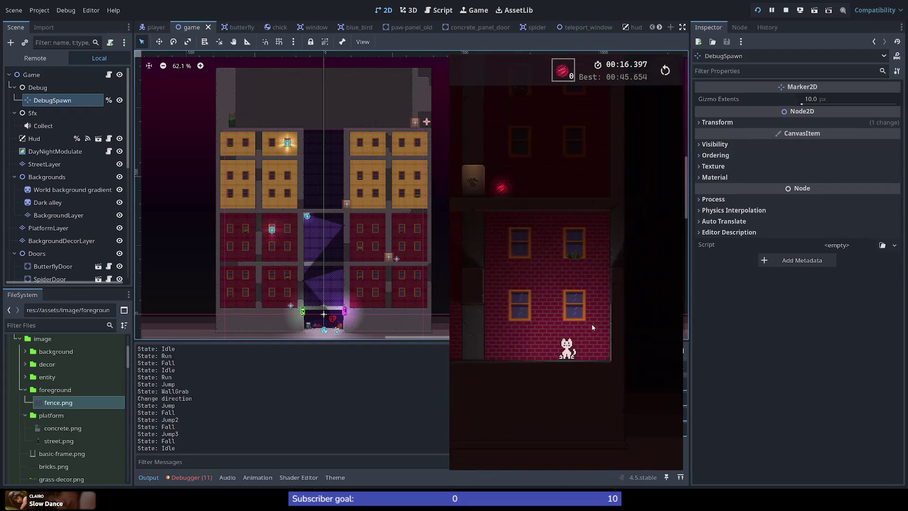
key(space)
key(Left)
key(space)
key(space)
key(Right)
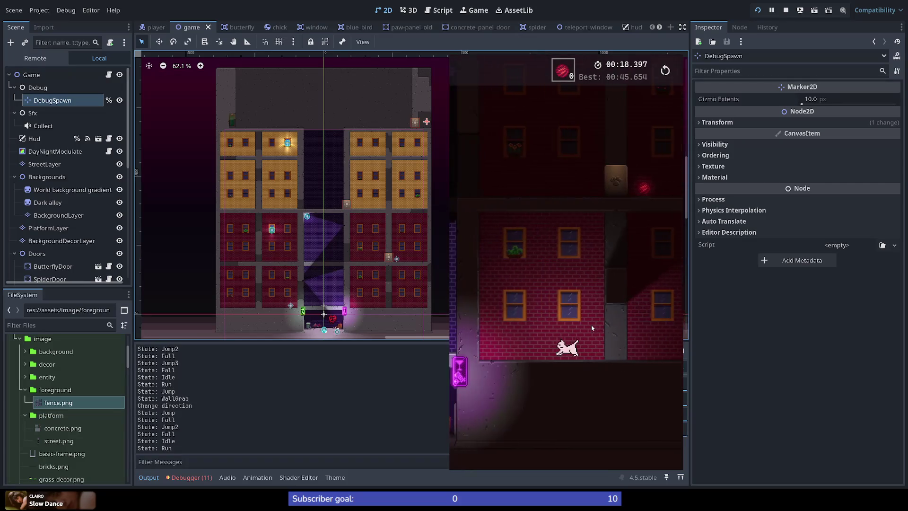
key(space)
key(Left)
key(space)
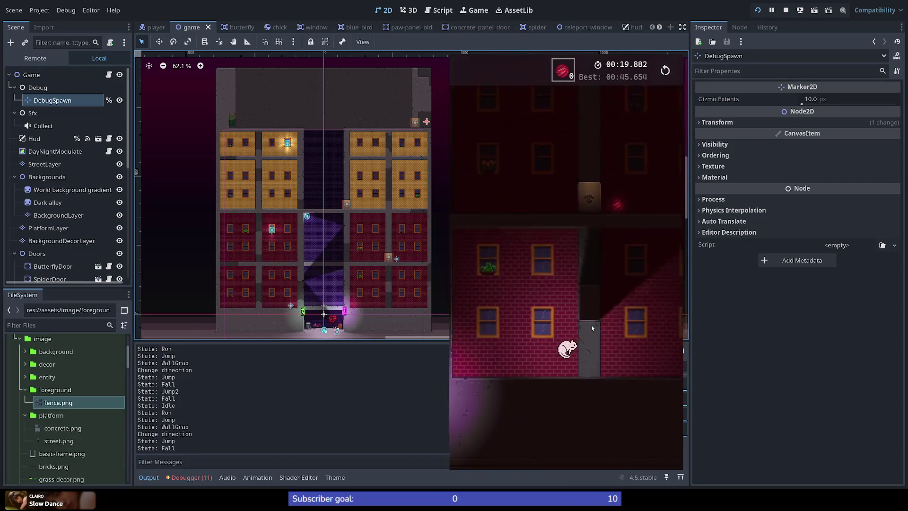
key(space)
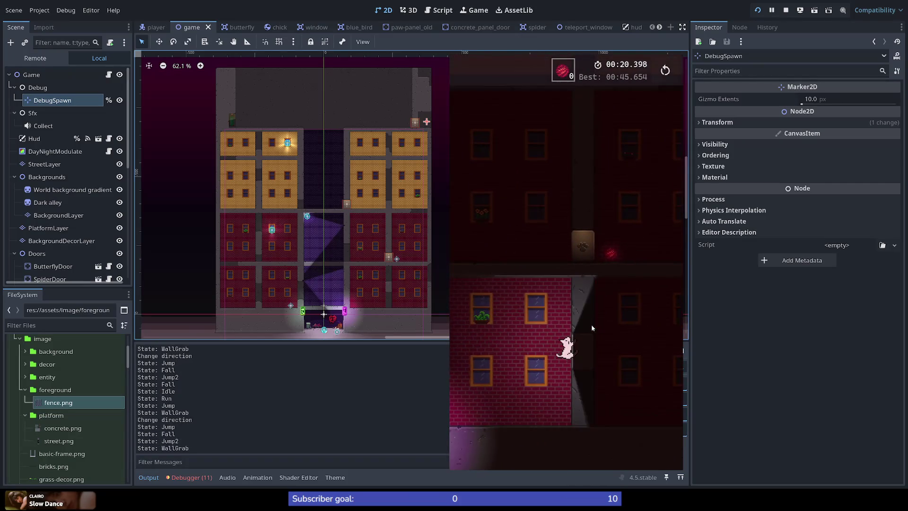
key(Right)
key(space)
key(Left)
key(space)
key(space)
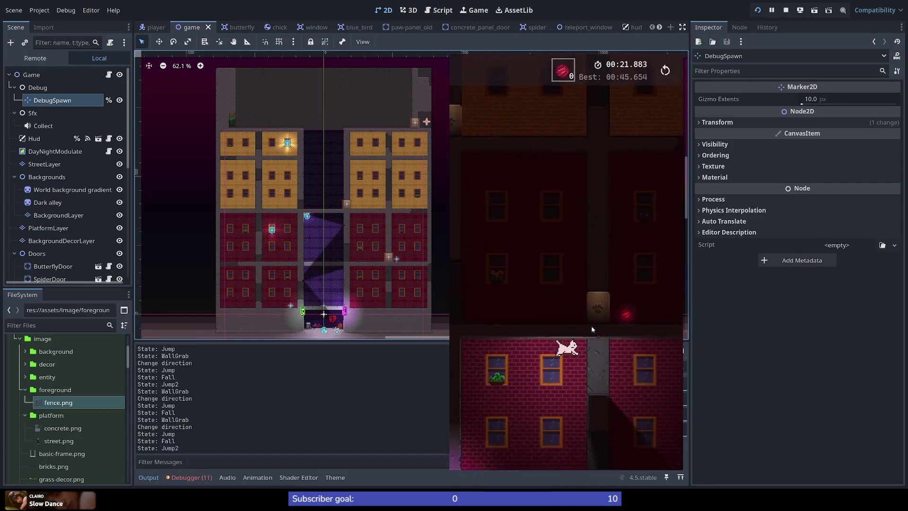
key(space)
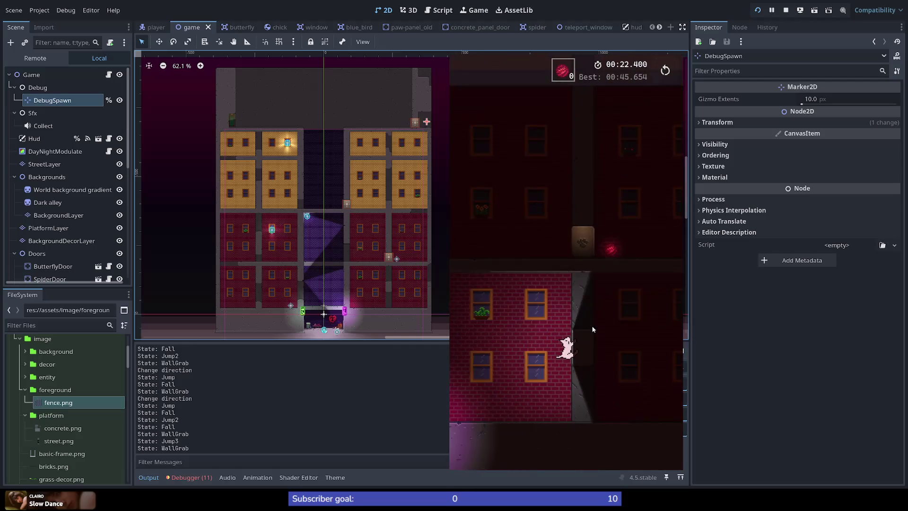
key(Left)
key(space)
key(Right)
key(space)
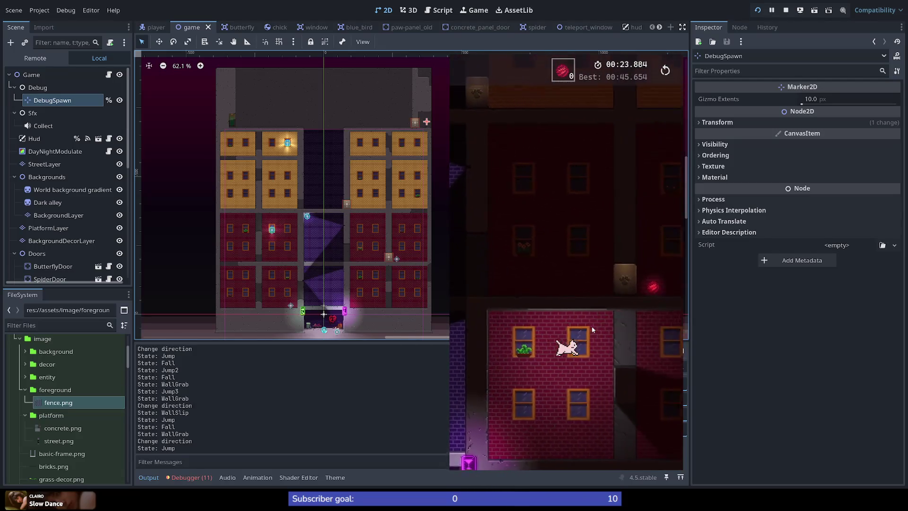
key(space)
key(space)
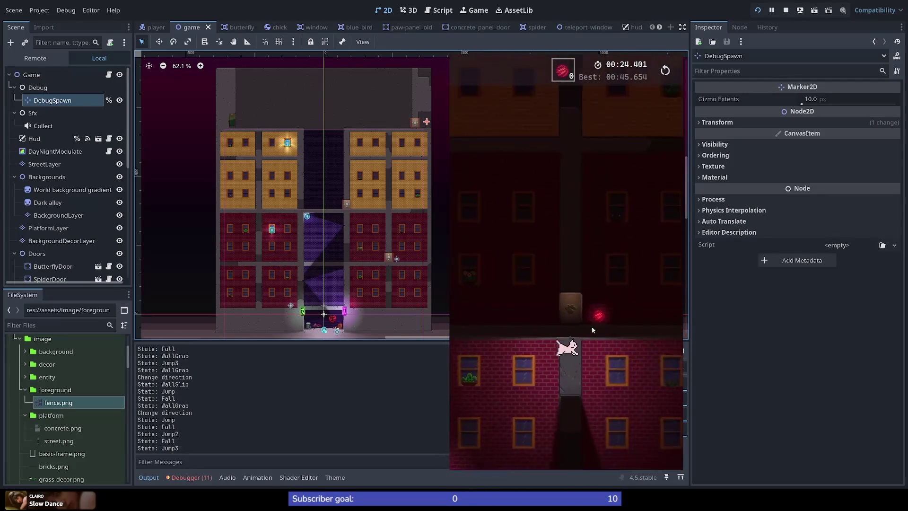
key(Right)
key(space)
key(Left)
key(space)
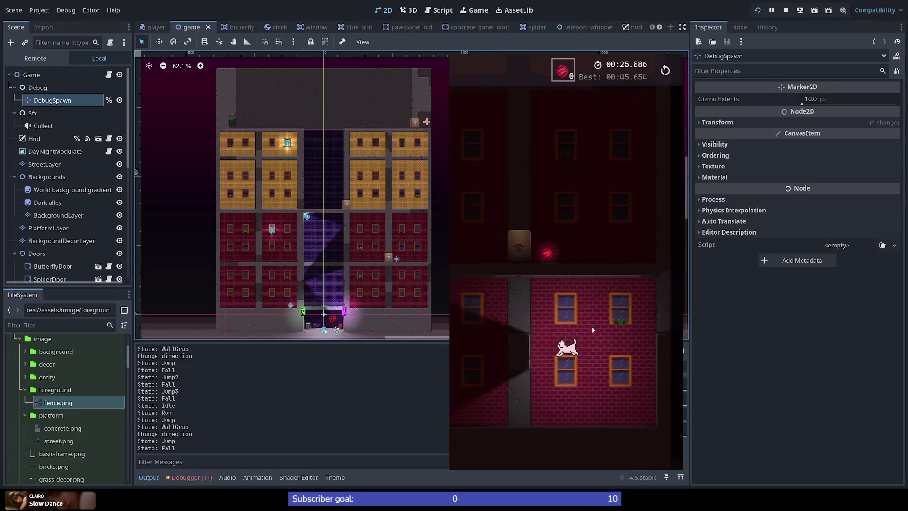
key(space)
key(Right)
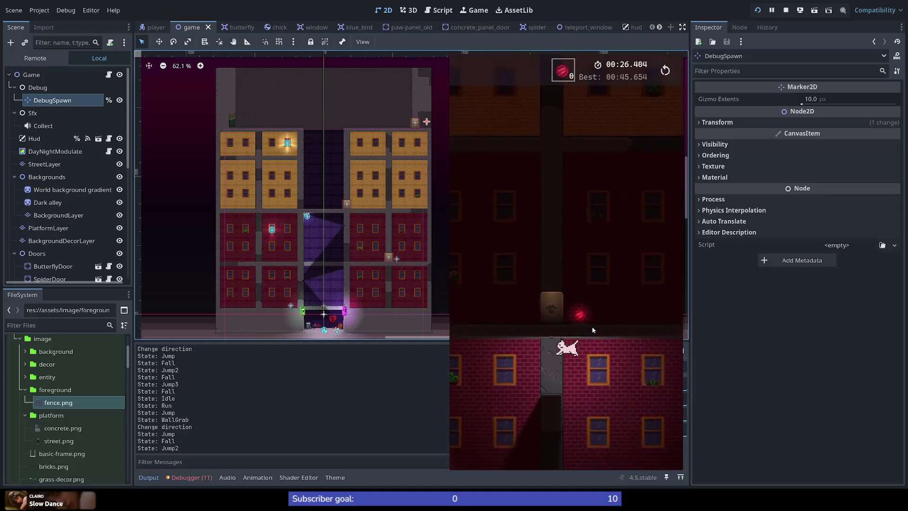
key(Left)
key(space)
key(space)
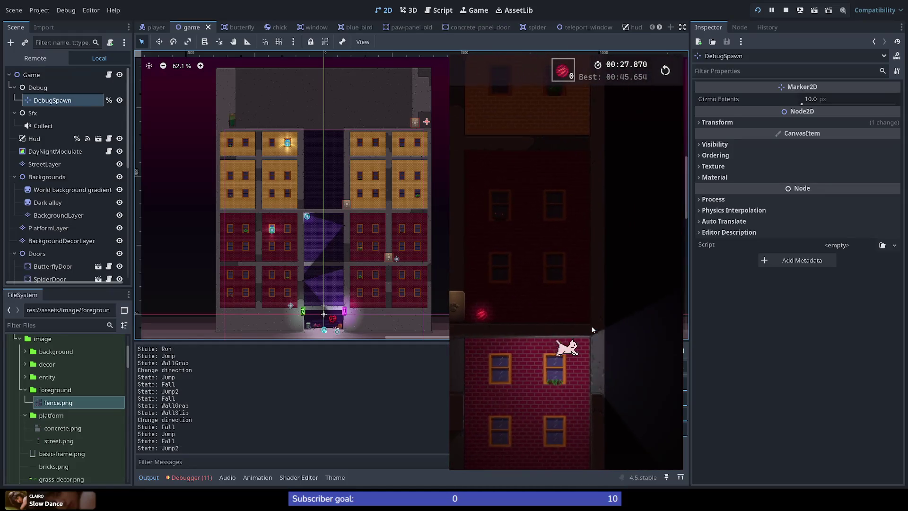
key(space)
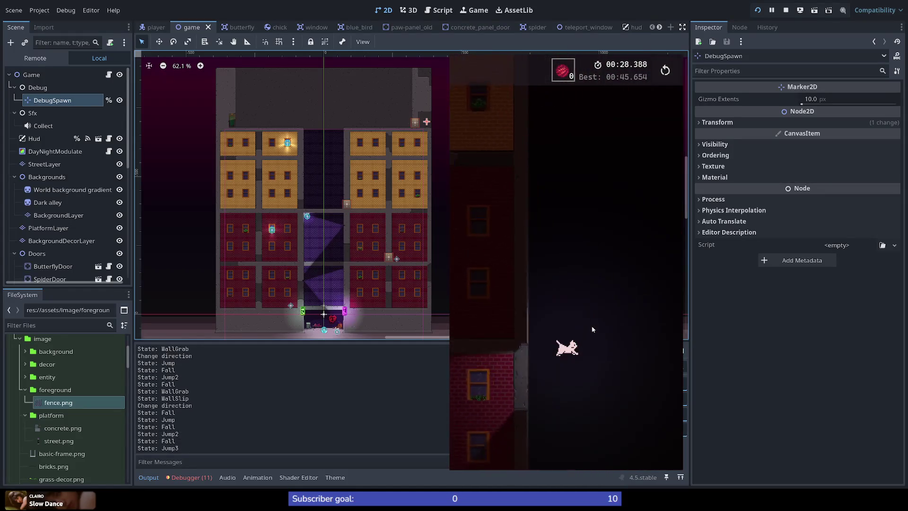
key(Right)
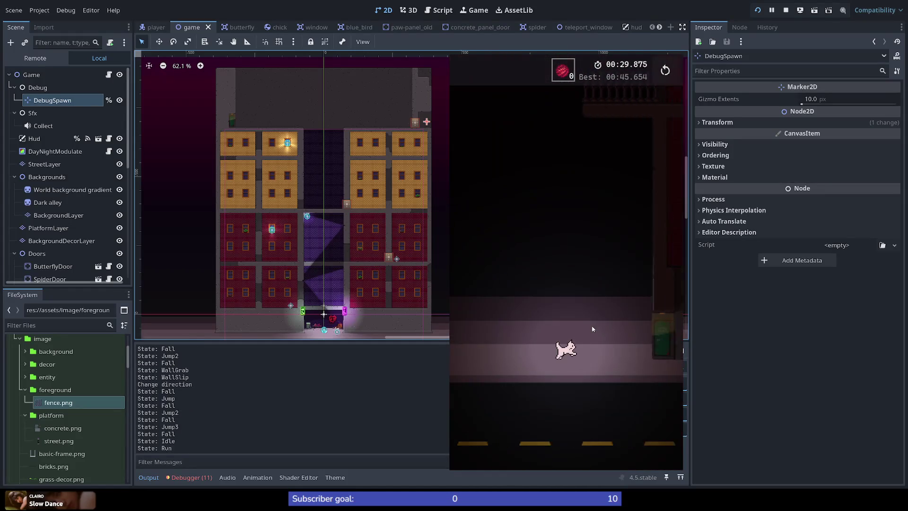
key(space)
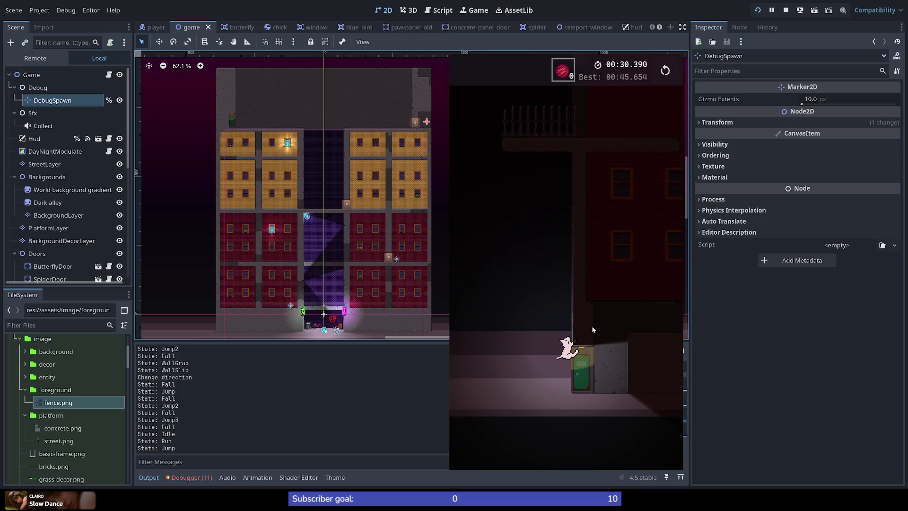
key(Left)
Restart with R, climb the brick wall to the rooftop, cross to the next building, then stop with F8
key(space)
key(r)
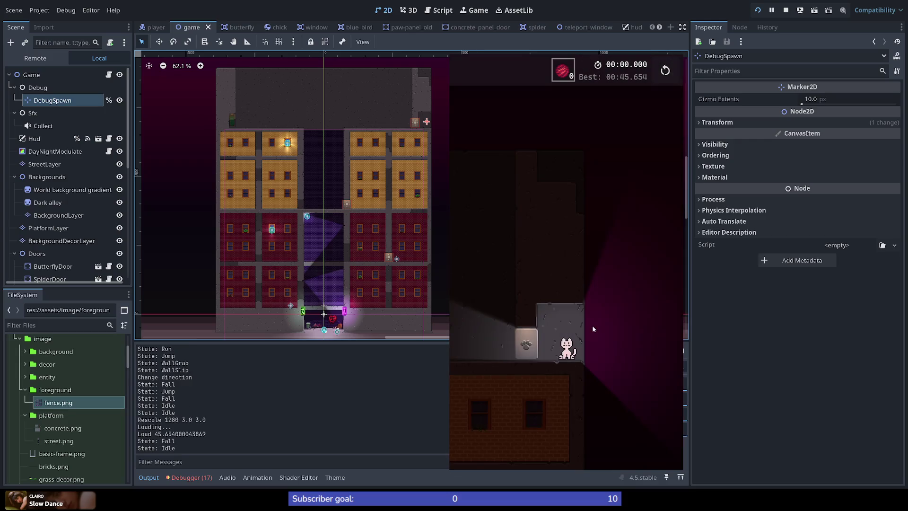
key(Right)
key(space)
key(space)
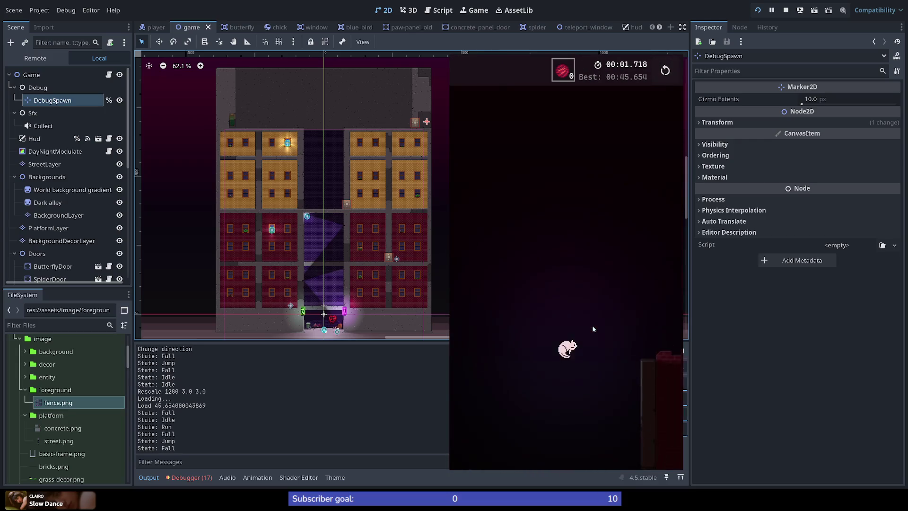
key(Right)
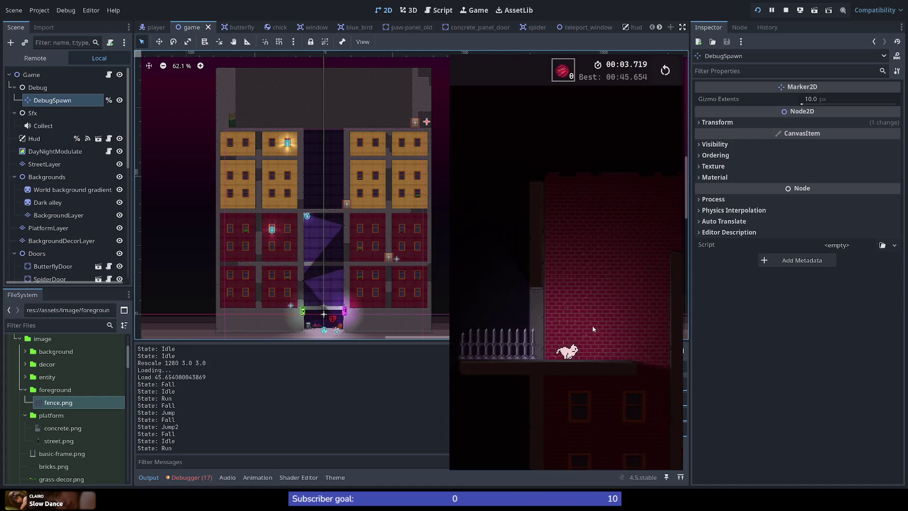
key(space)
key(space)
key(Right)
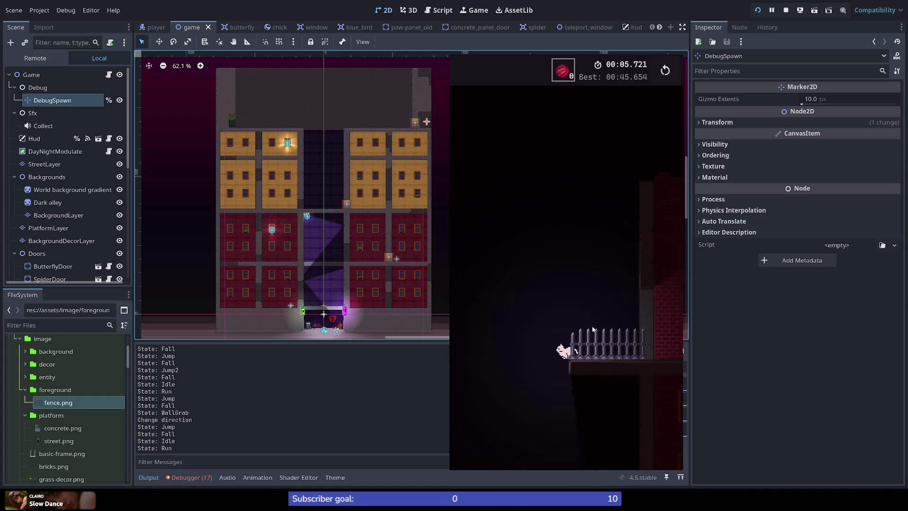
key(space)
key(space)
key(space)
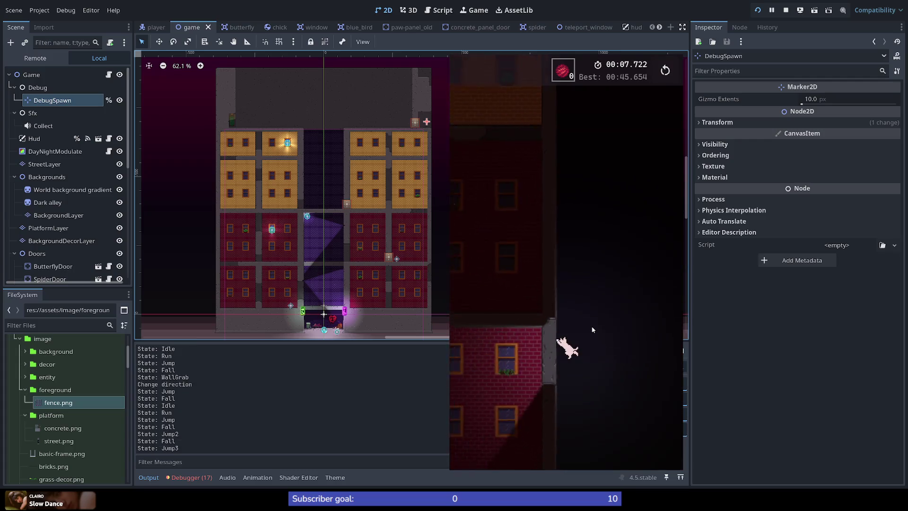
key(Right)
key(space)
key(space)
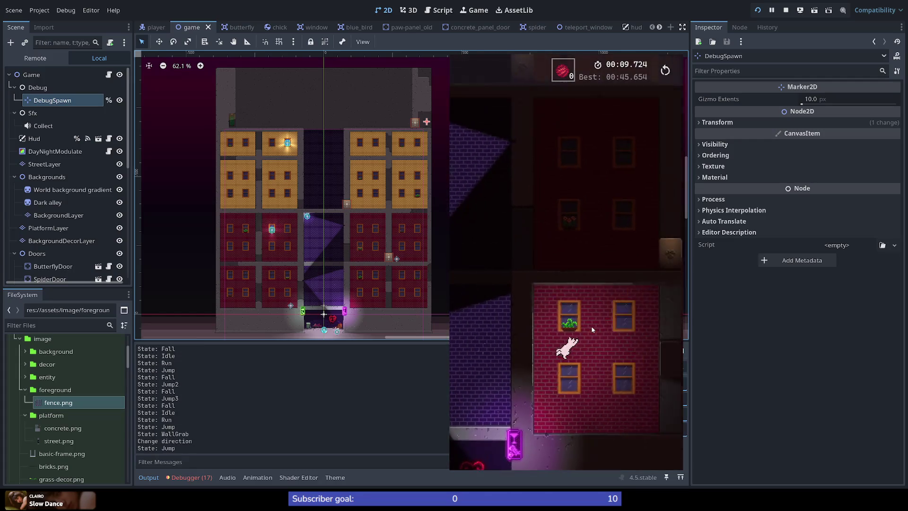
key(space)
key(space)
key(Left)
key(space)
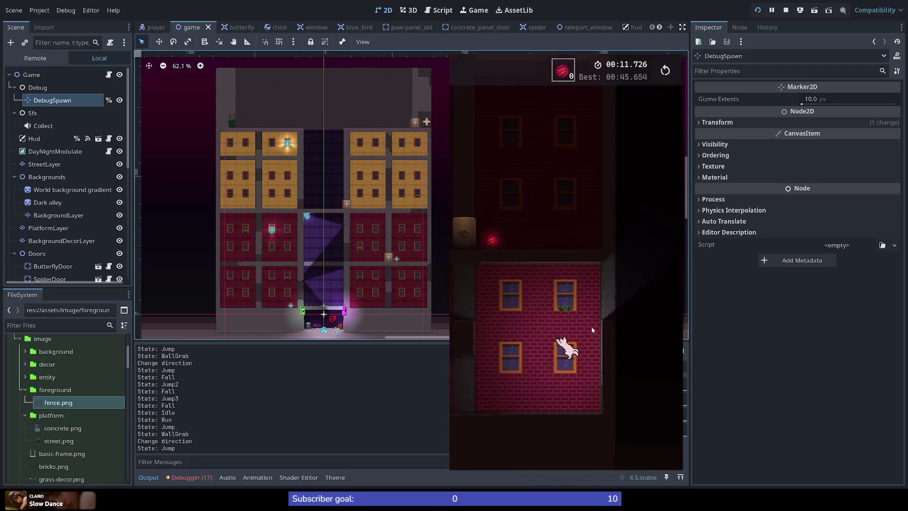
key(space)
key(space)
key(space)
key(space)
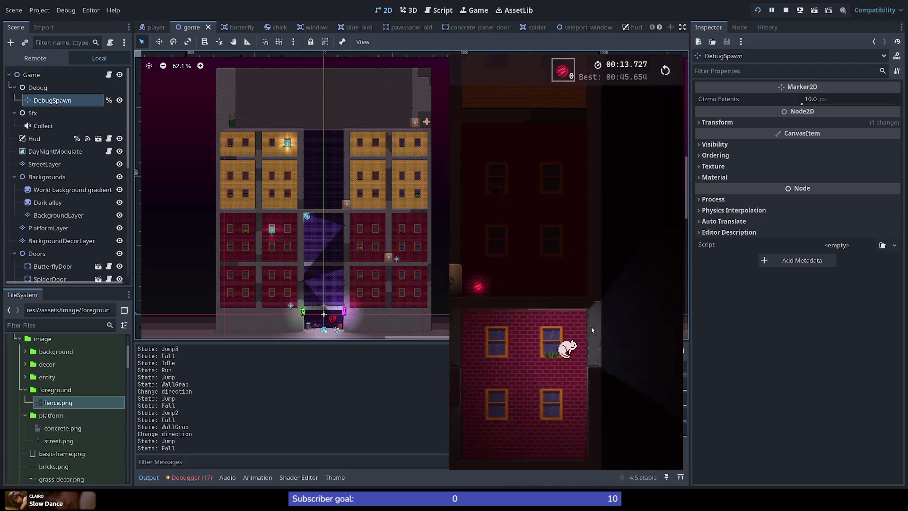
key(Right)
key(space)
key(space)
key(space)
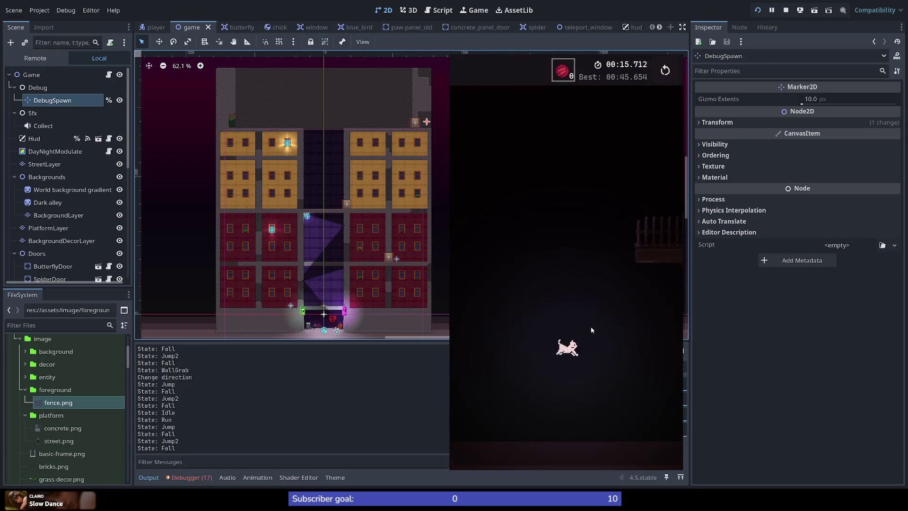
key(Right)
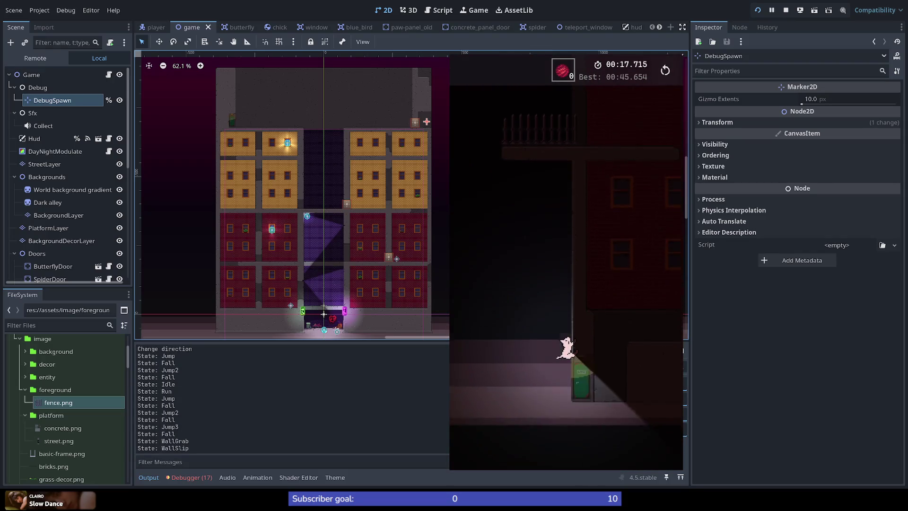
key(F8)
scroll(385, 296, up, 7)
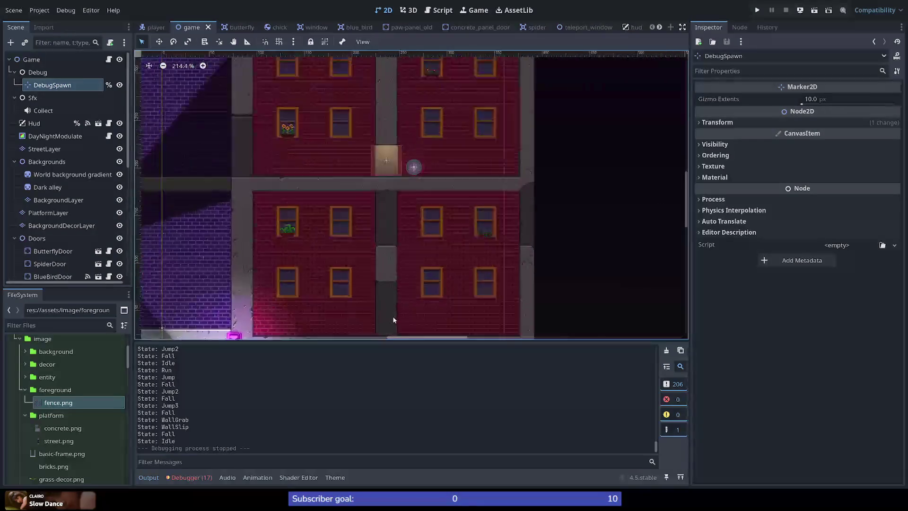
Paint Concrete terrain onto the bottom of the middle pillar on PlatformLayer, then save and run the game
click(46, 214)
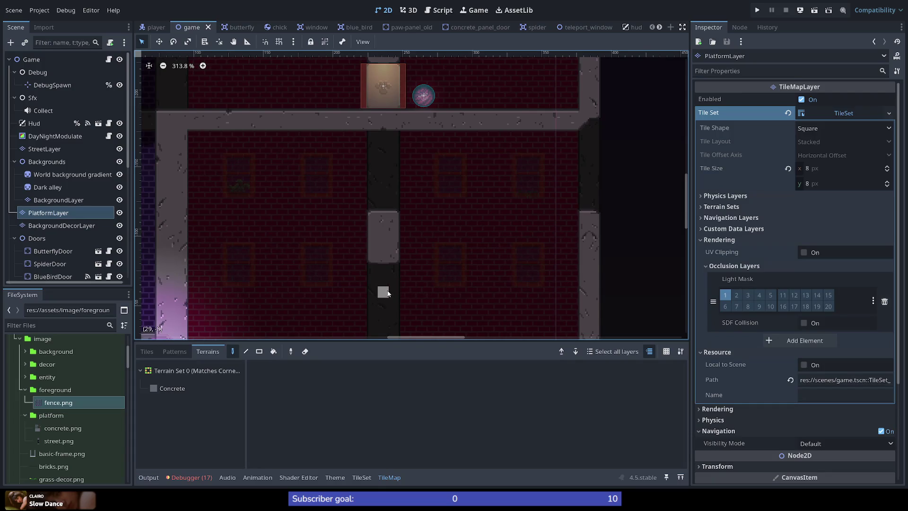
scroll(421, 285, down, 3)
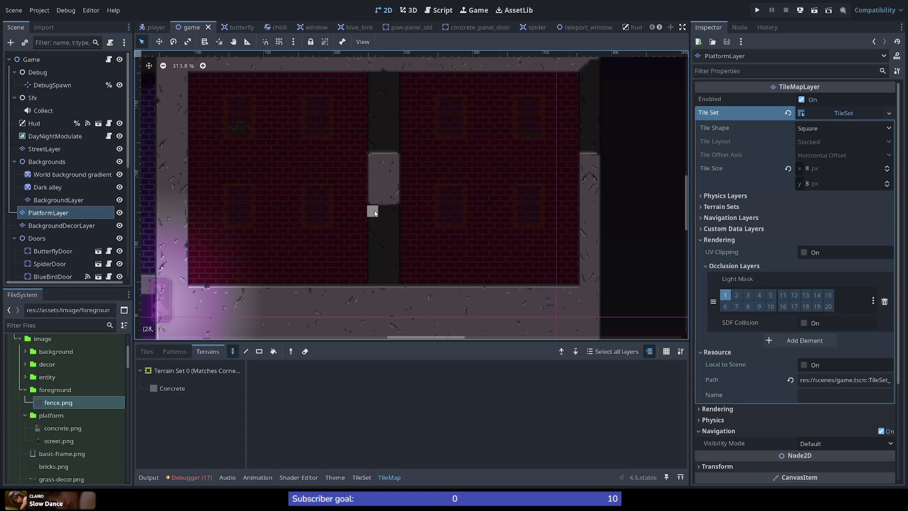
click(172, 388)
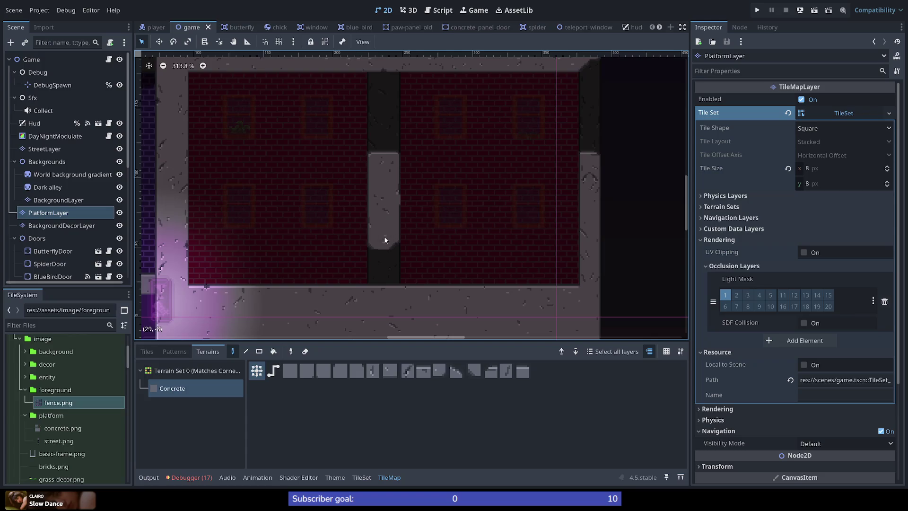
click(386, 240)
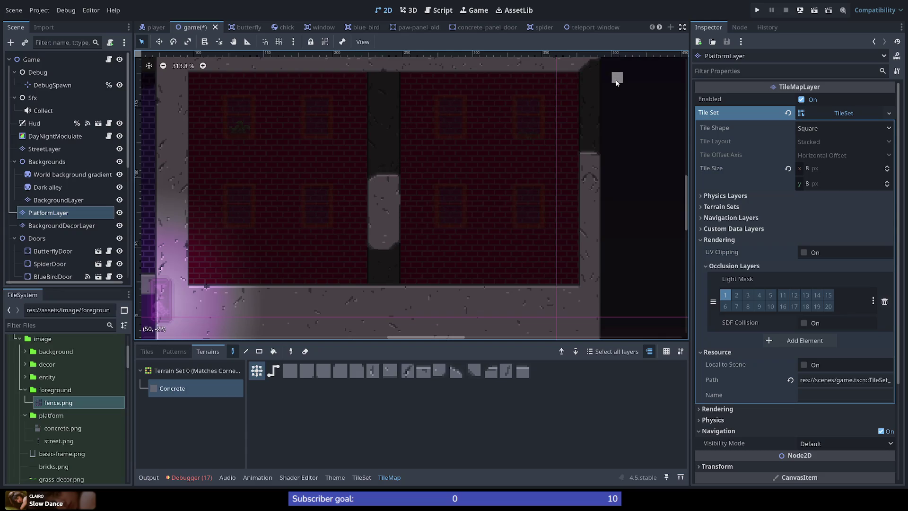
click(756, 10)
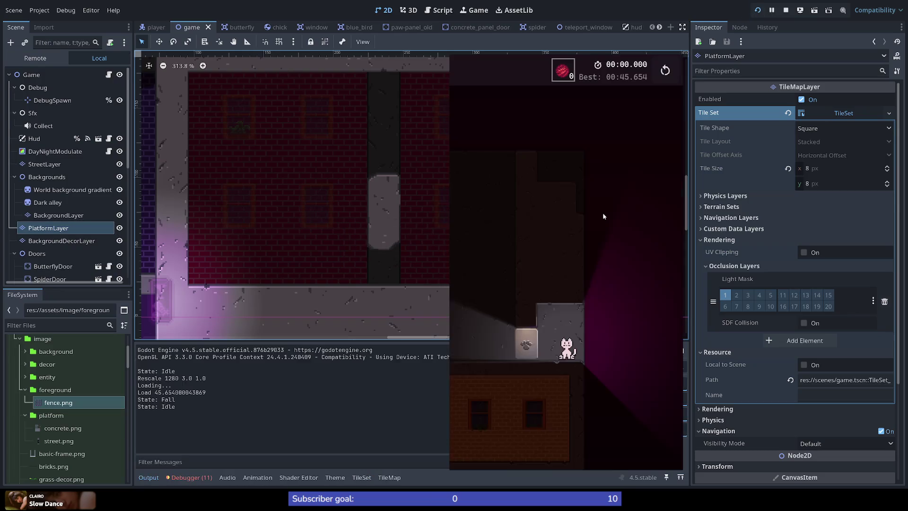
Playtest the shortened pillar ledge with runs, wall-jumps and multi-jumps, then stop the game with F8
key(Right)
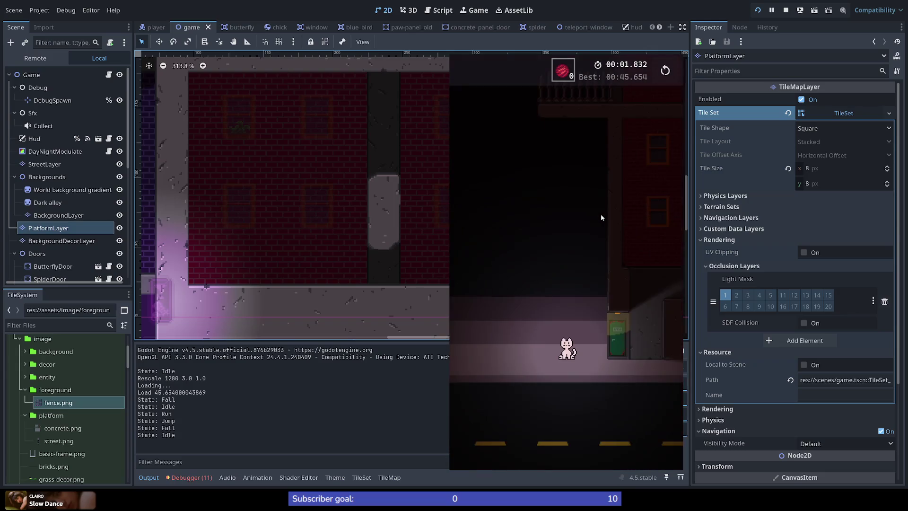
key(space)
key(space)
key(space)
key(space)
key(space)
key(space)
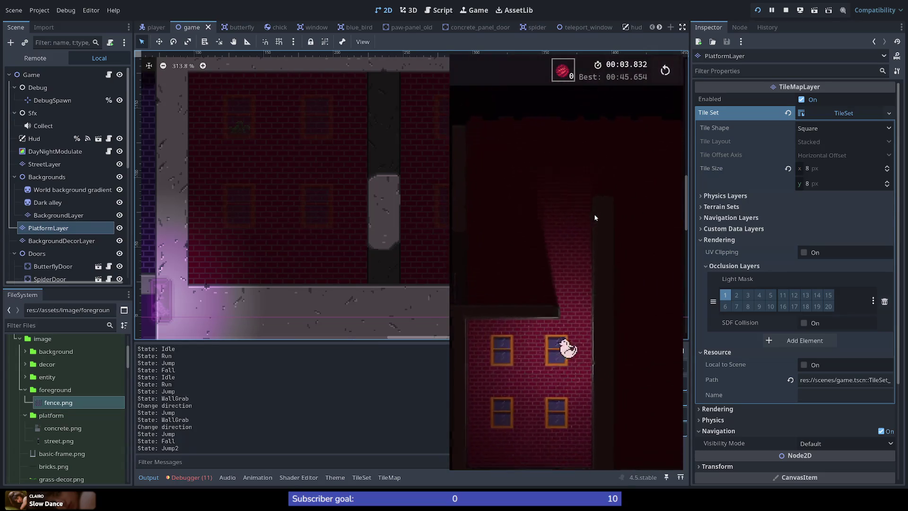
key(space)
key(space)
key(space)
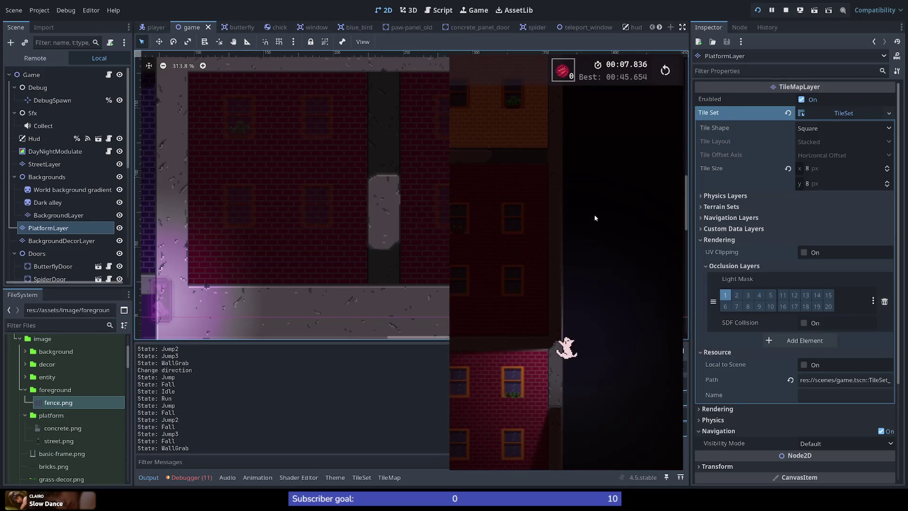
key(space)
key(Right)
key(space)
key(space)
key(space)
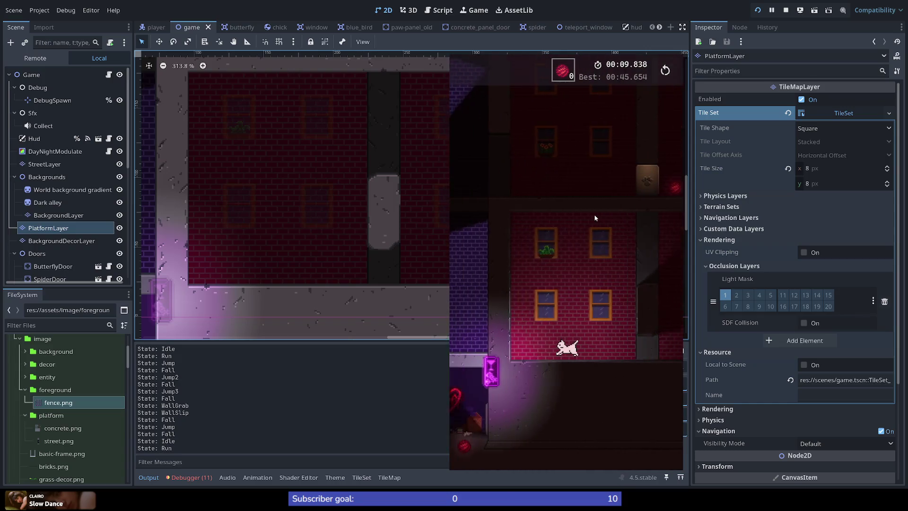
key(Left)
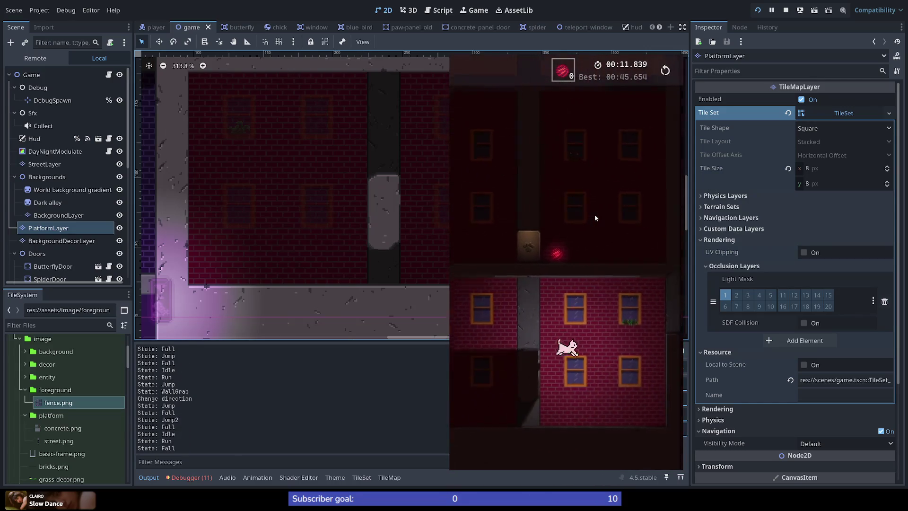
key(space)
key(space)
key(space)
key(space)
key(space)
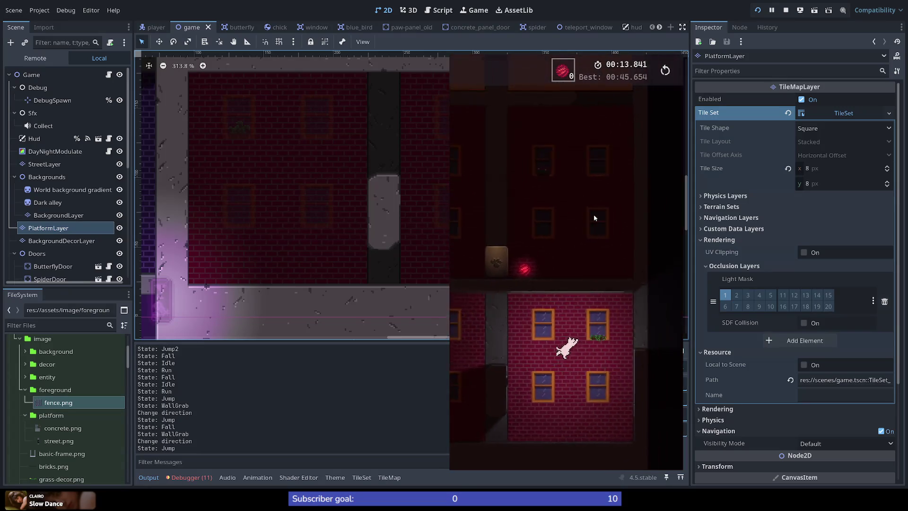
key(space)
key(space)
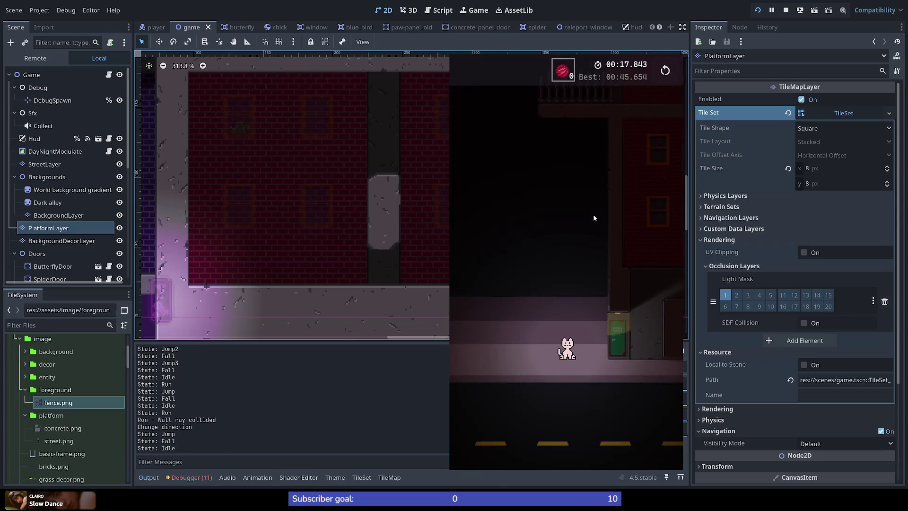
key(F8)
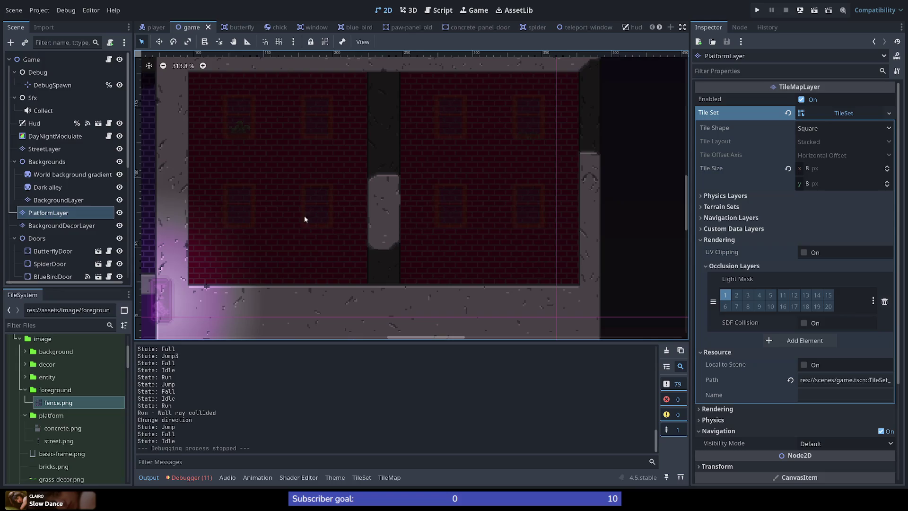
Duplicate the third yarn ball into YarnBall4 and drag it onto the ledge at (116, -31)
scroll(203, 248, down, 3)
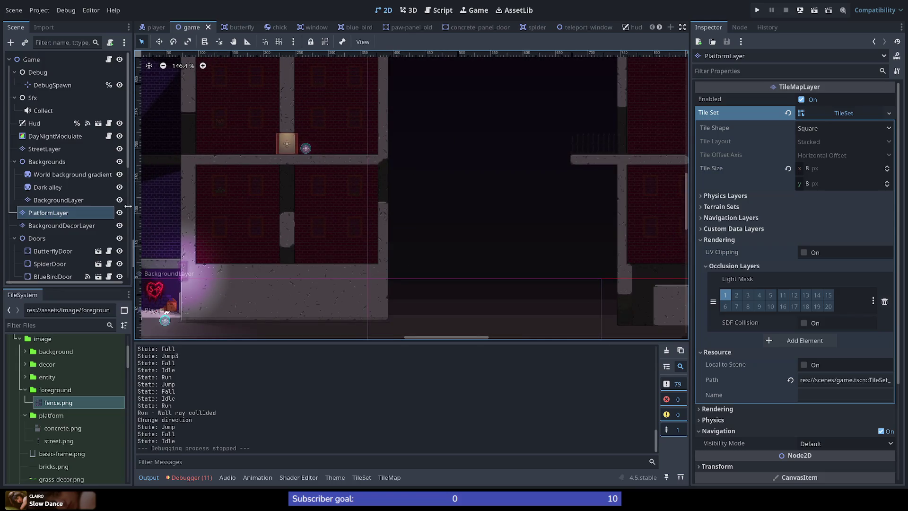
scroll(54, 225, down, 2)
scroll(53, 223, down, 8)
click(45, 157)
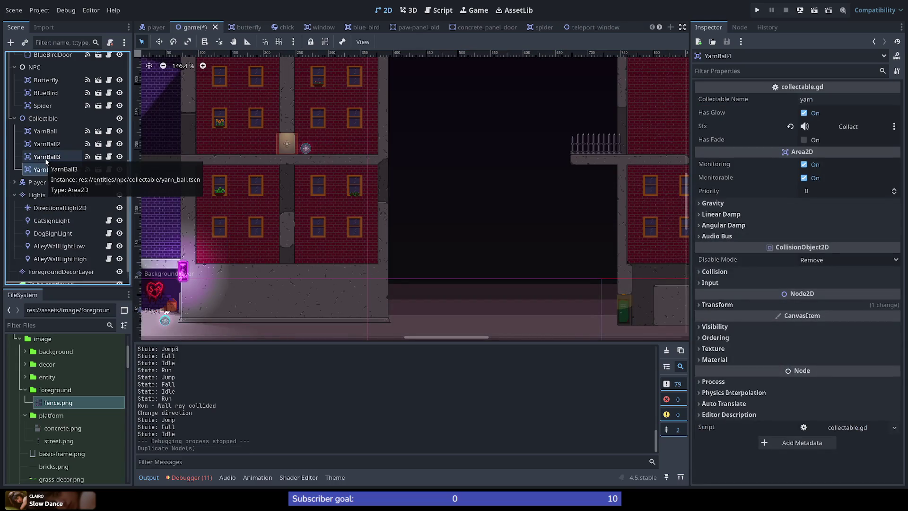
key(ctrl+d)
mouse_move(208, 296)
mouse_down()
mouse_move(260, 251)
mouse_move(402, 237)
mouse_move(483, 269)
mouse_move(361, 297)
mouse_up()
Save and test-run the scene, stop it, then hide the DebugSpawn marker
scroll(208, 263, up, 15)
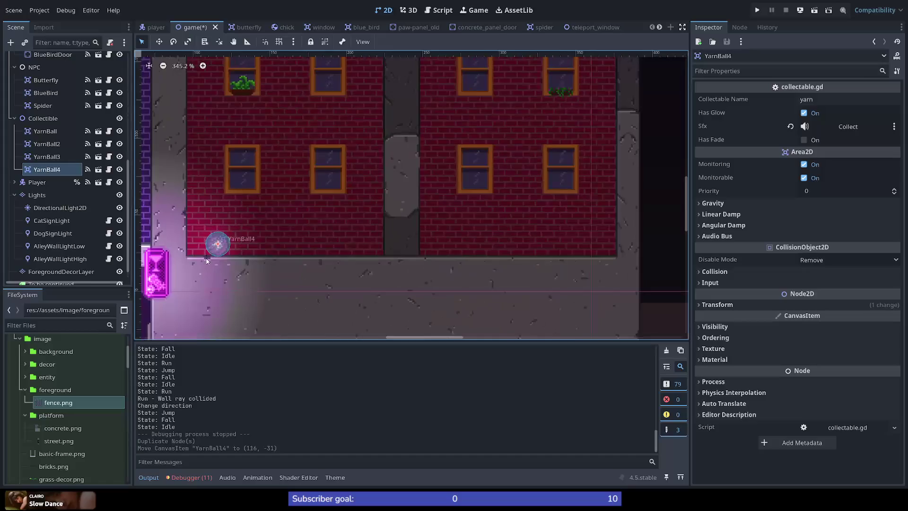
scroll(238, 260, up, 2)
scroll(268, 259, down, 15)
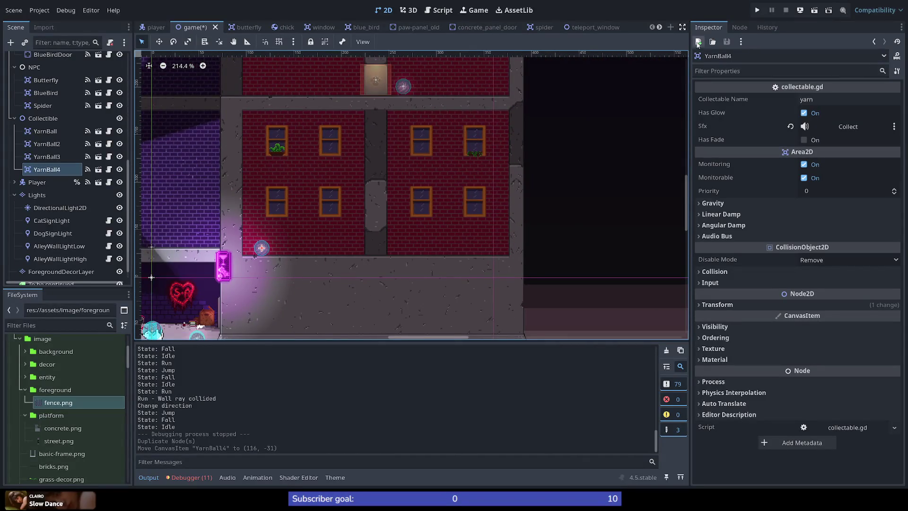
click(756, 12)
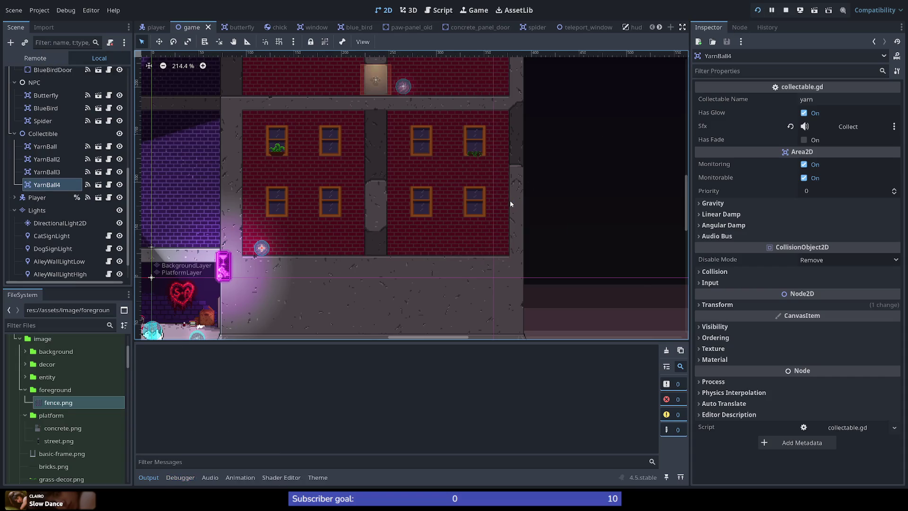
key(F8)
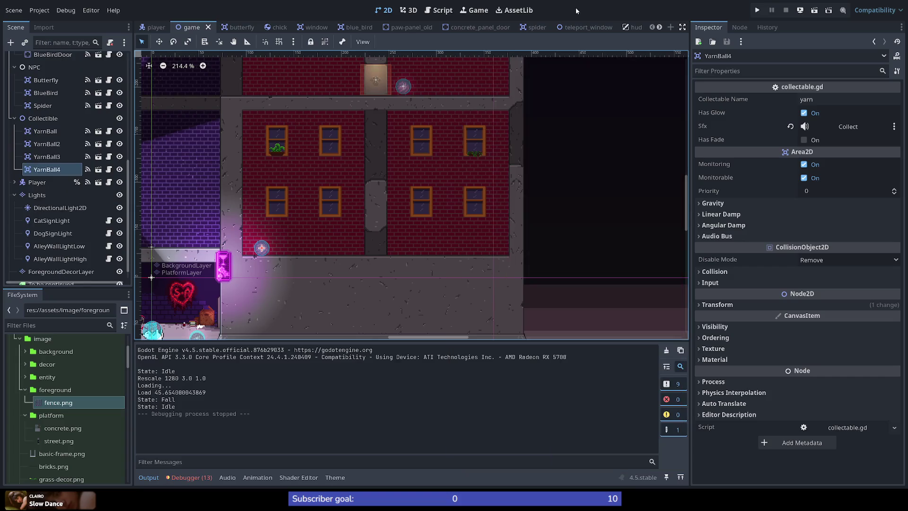
scroll(66, 142, up, 5)
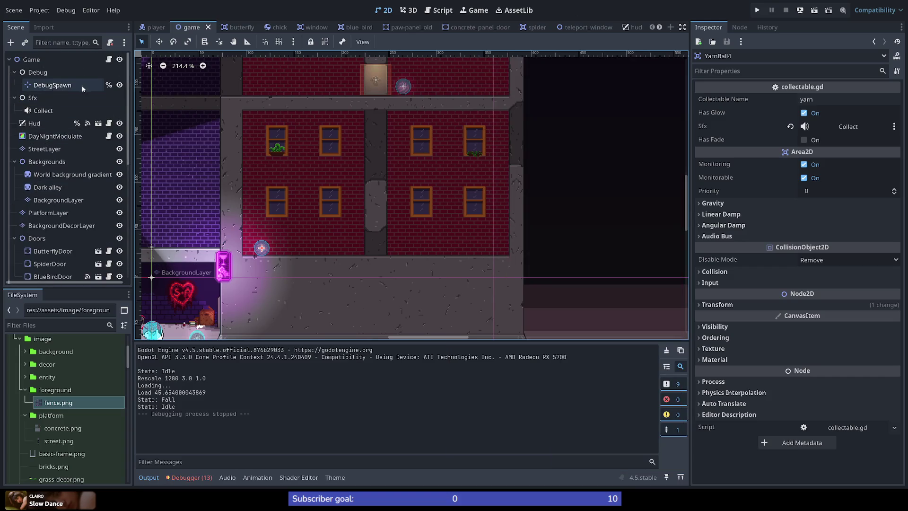
click(119, 85)
Save and run the level, make a first run right, then restart from the beginning
click(757, 11)
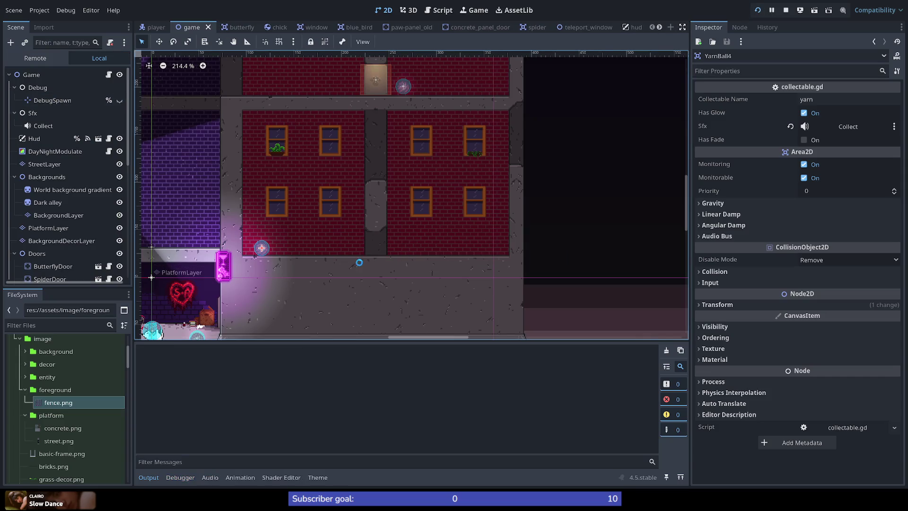
key(Right)
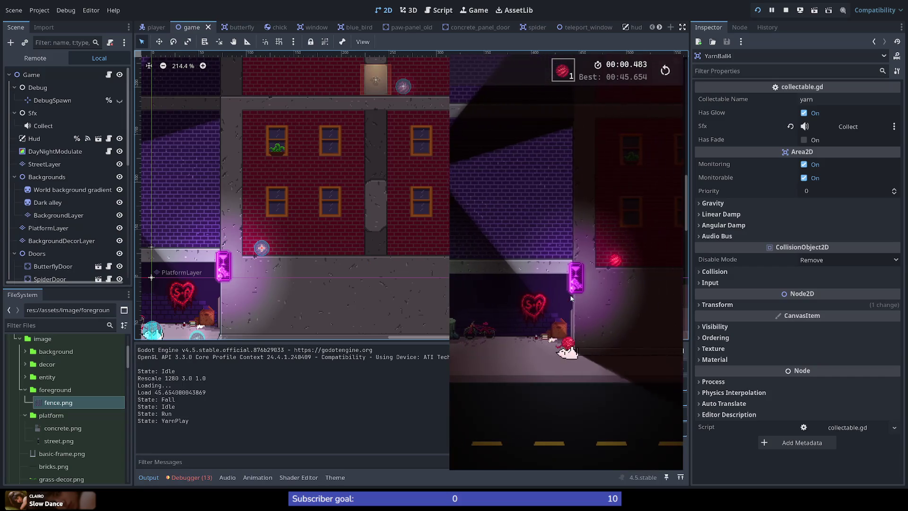
key(Right)
key(space)
key(space)
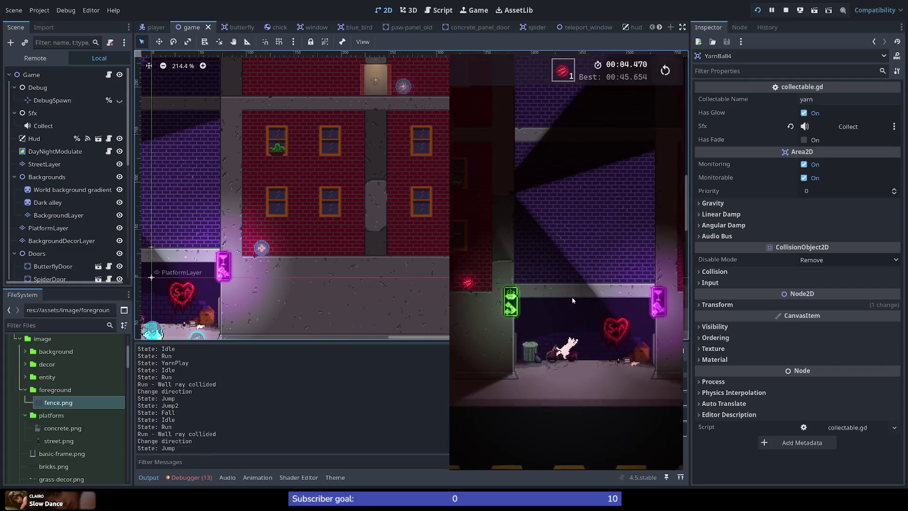
key(r)
key(Right)
Climb the cat through the upper rooms using wall-jumps and multi-jumps
key(space)
key(space)
key(space)
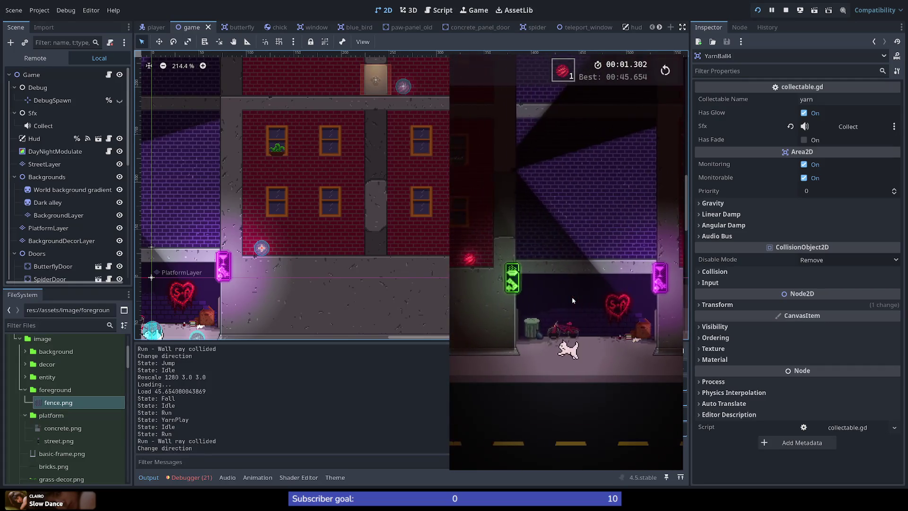
key(space)
key(space)
key(space)
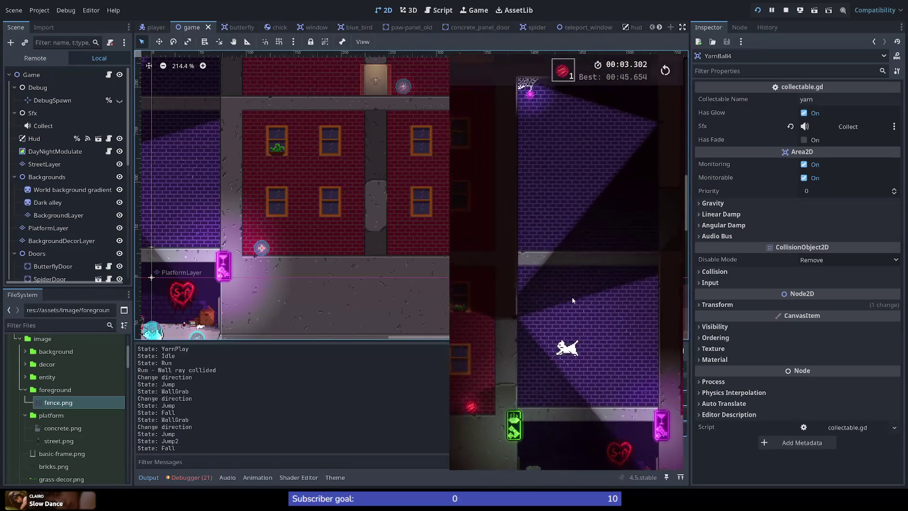
key(Right)
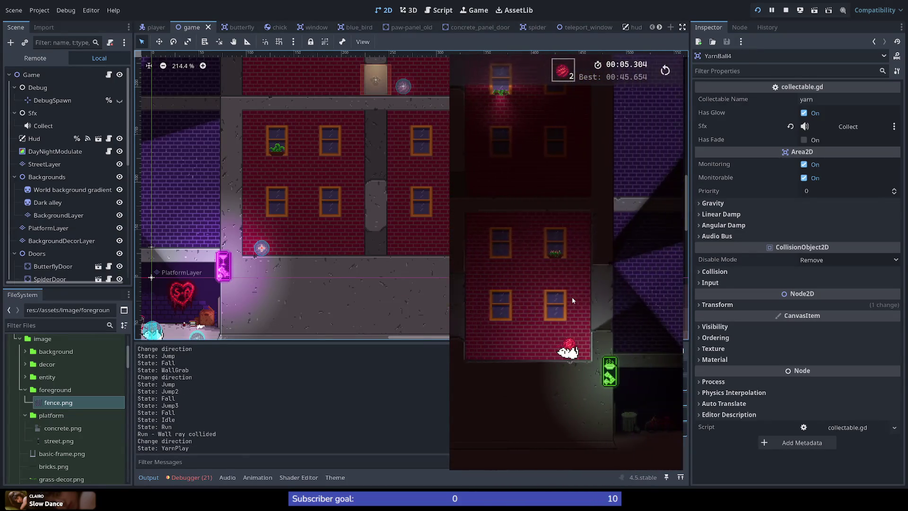
key(space)
key(space)
key(space)
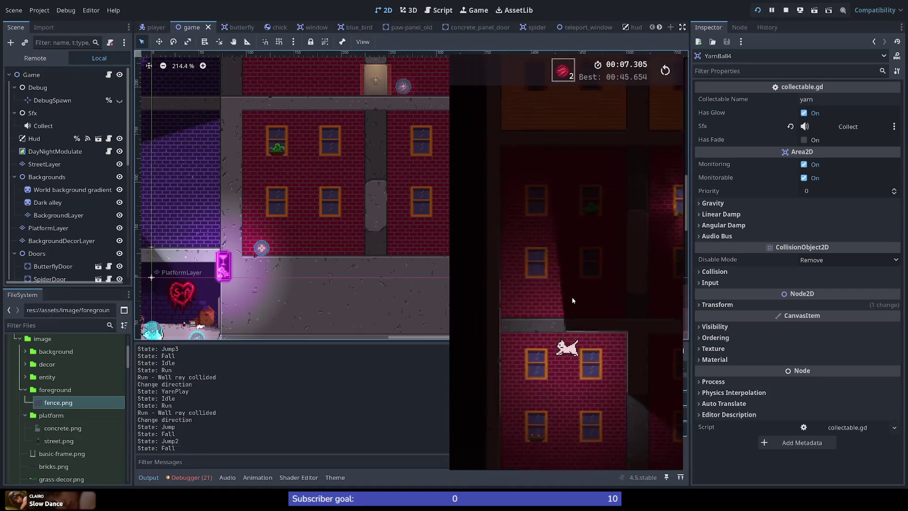
key(space)
key(space)
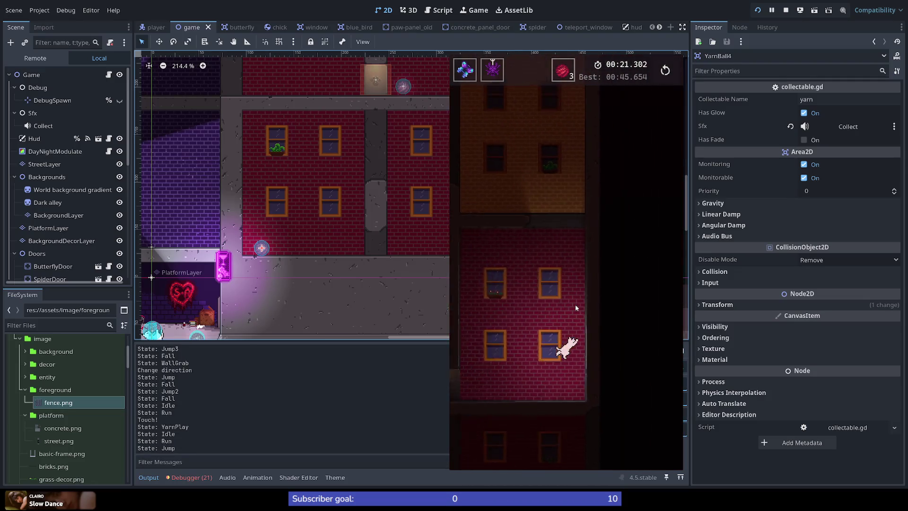
key(space)
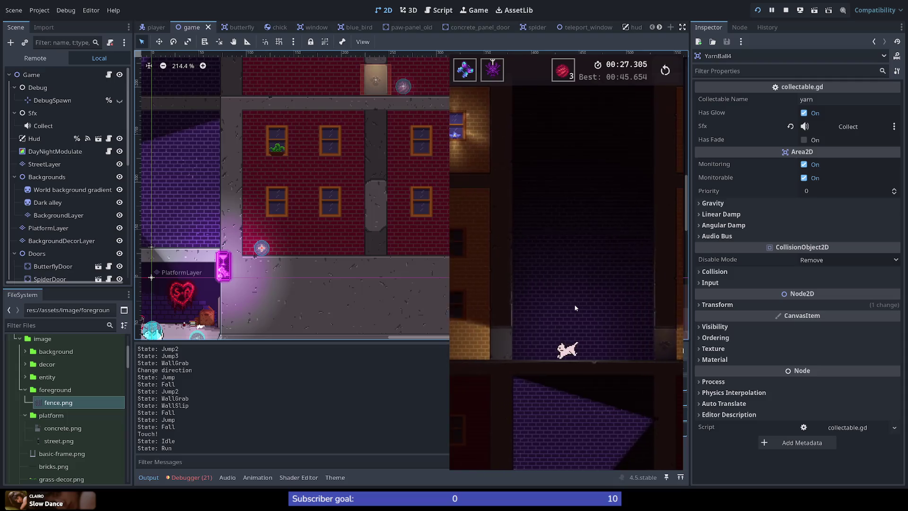
key(Right)
key(space)
key(space)
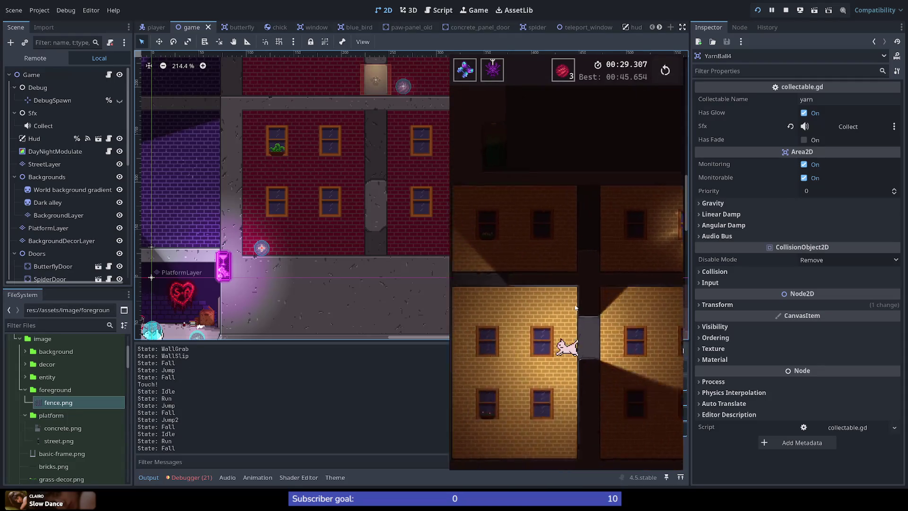
key(space)
key(space)
key(space)
key(space)
key(space)
key(space)
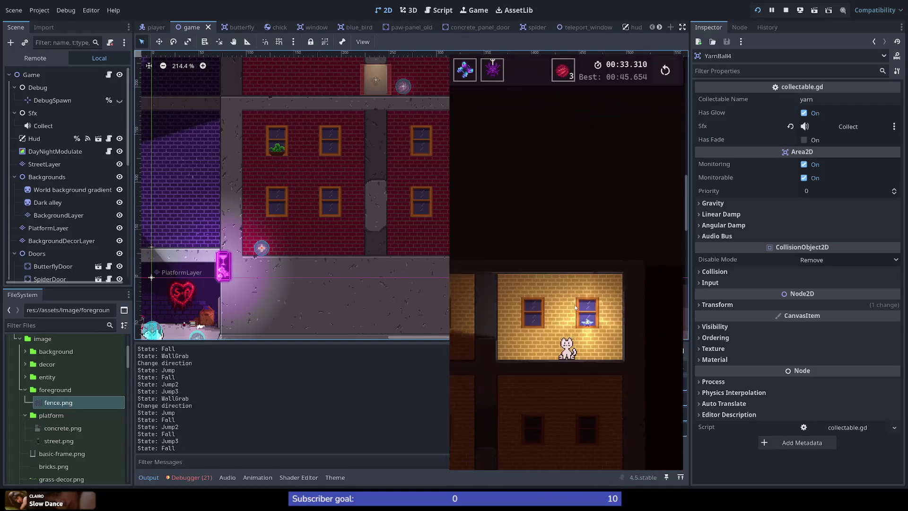
Collect the bird, wall-jump up the shaft, and climb the brick wall along the street
key(Right)
key(space)
key(space)
key(space)
key(space)
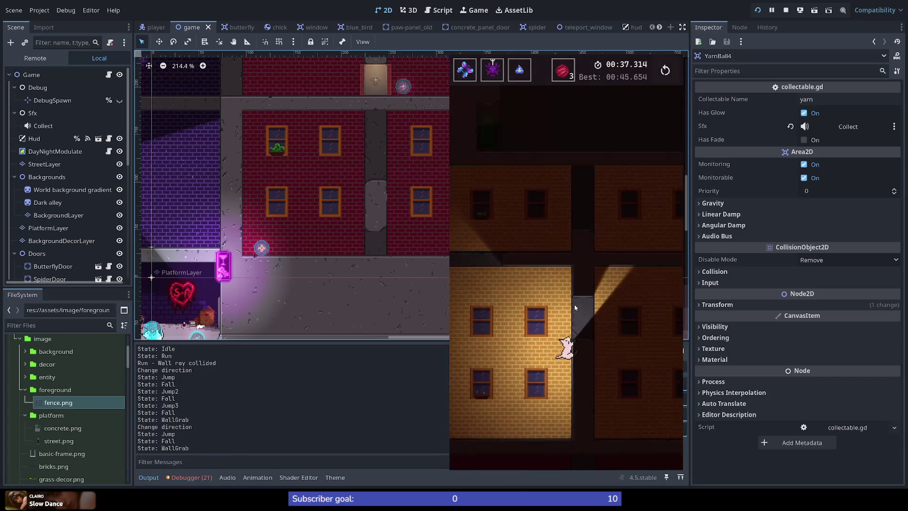
key(space)
key(space)
key(space)
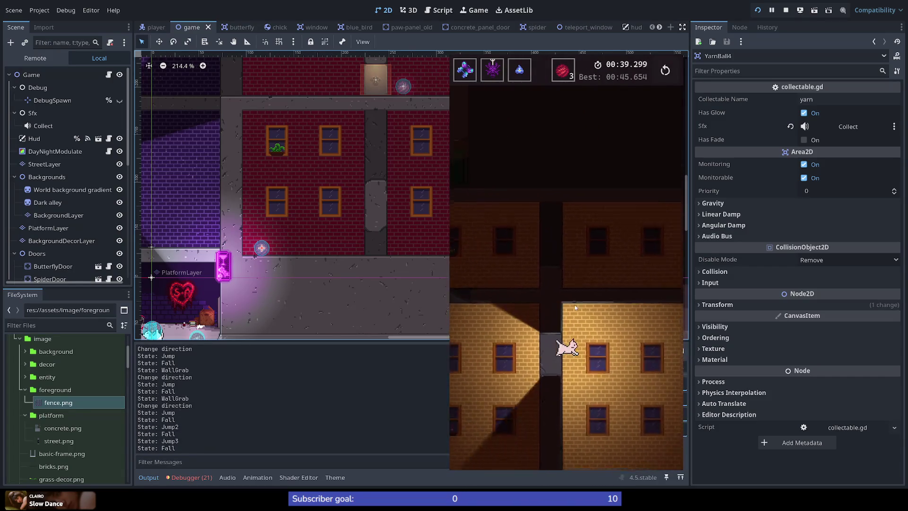
key(Right)
key(space)
key(space)
key(space)
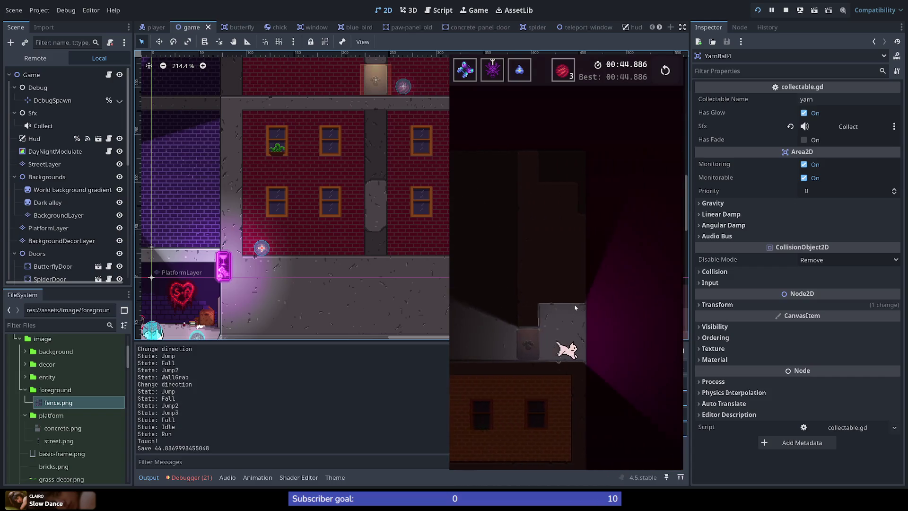
key(Right)
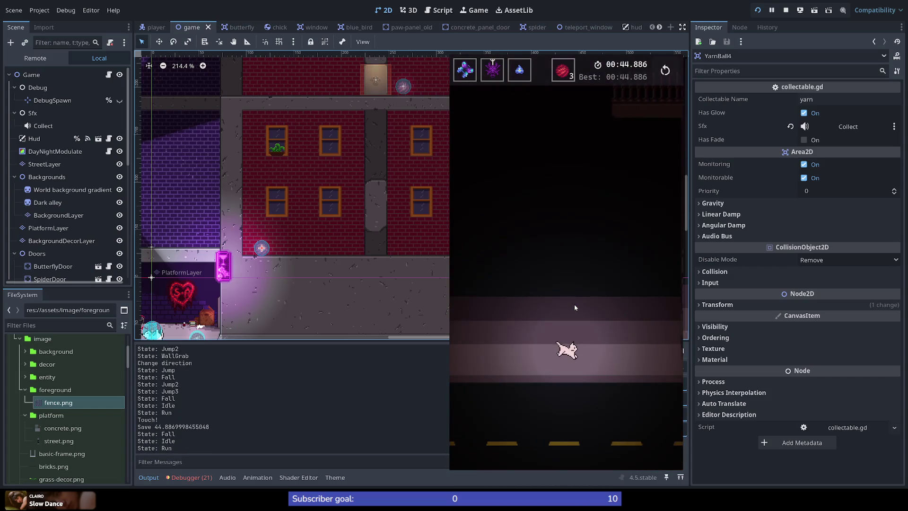
key(space)
key(space)
key(space)
key(space)
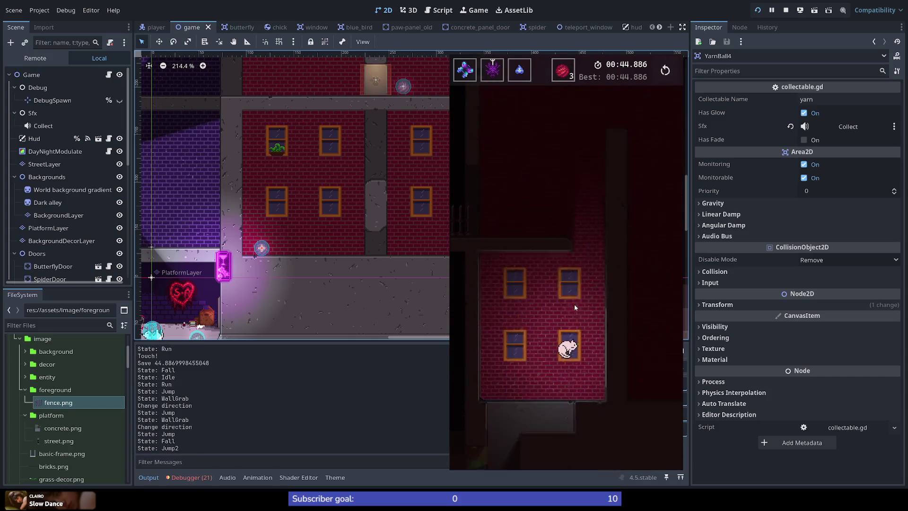
key(space)
key(space)
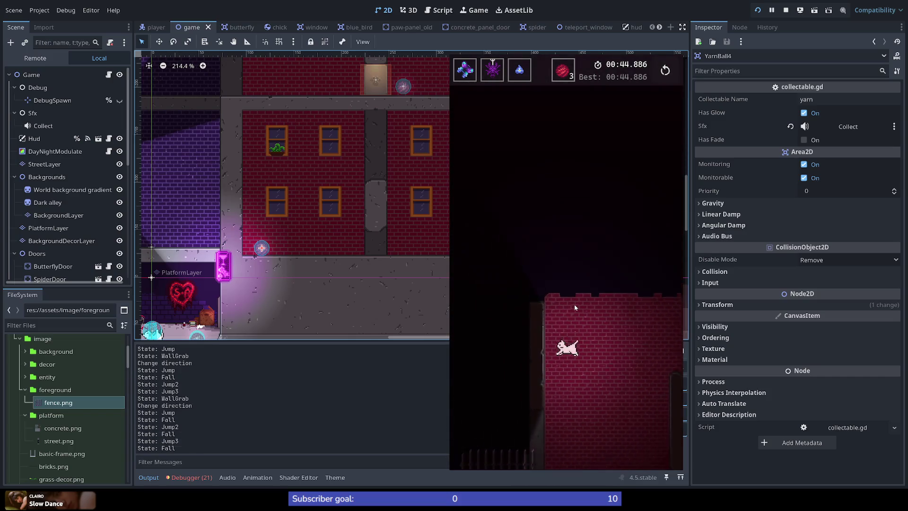
Collect the fourth yarn ball, climb the brick building, and drop back to the street, setting a 00:44.886 best time
key(Left)
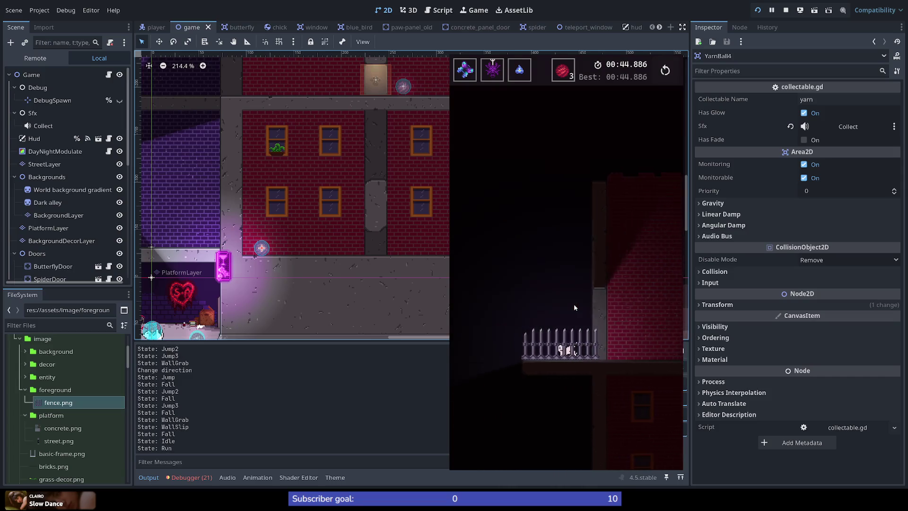
key(space)
key(space)
key(space)
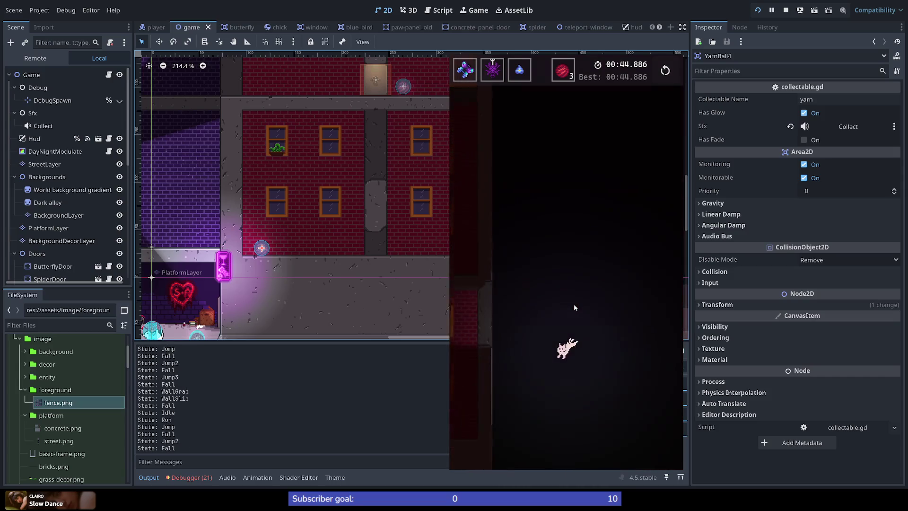
key(Right)
key(Left)
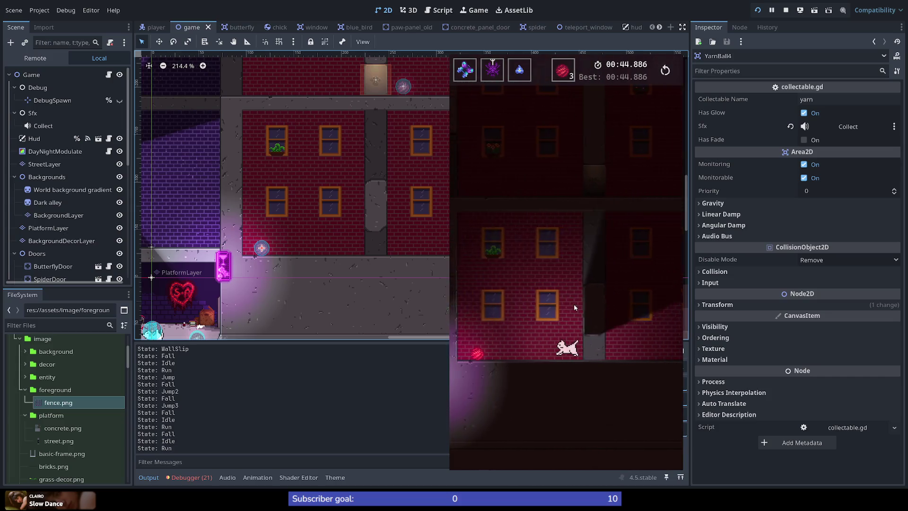
key(Right)
key(space)
key(space)
key(space)
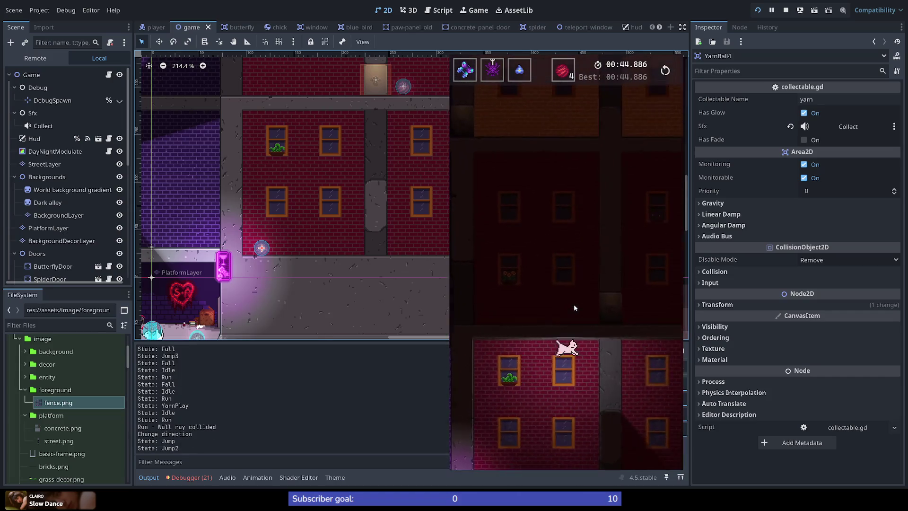
key(Left)
key(space)
key(space)
key(space)
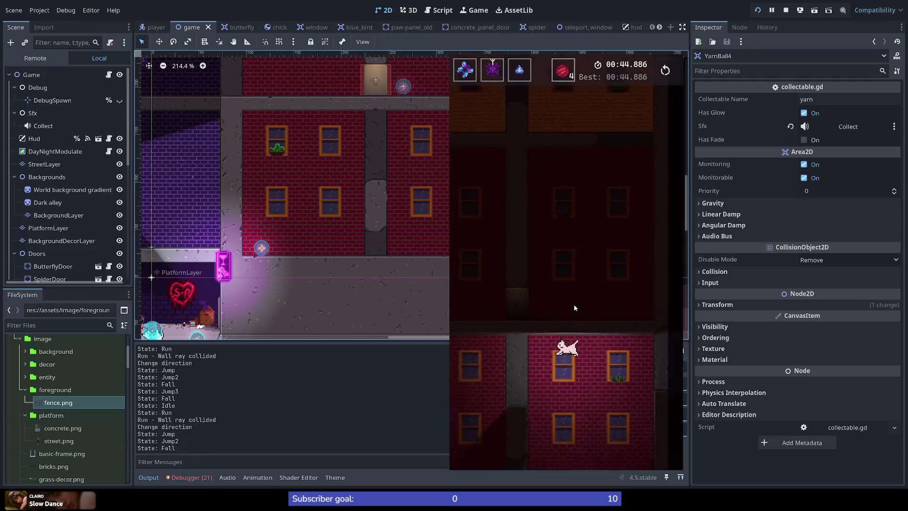
key(space)
key(space)
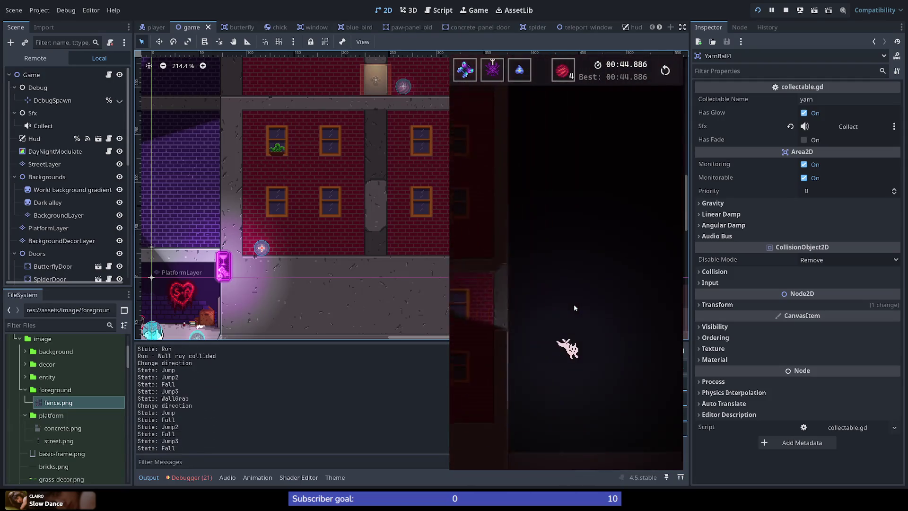